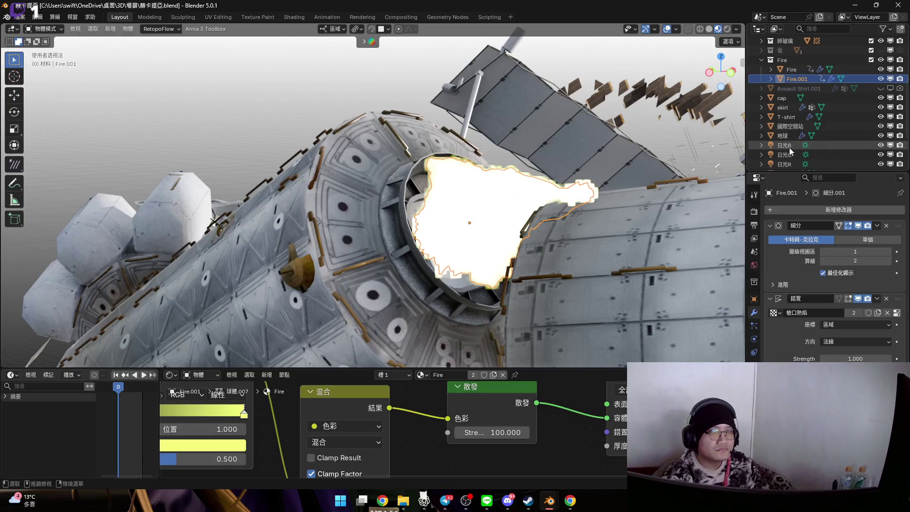
Check the 日光B light's colour, then reselect the Fire.001 flame
left_click(755, 339)
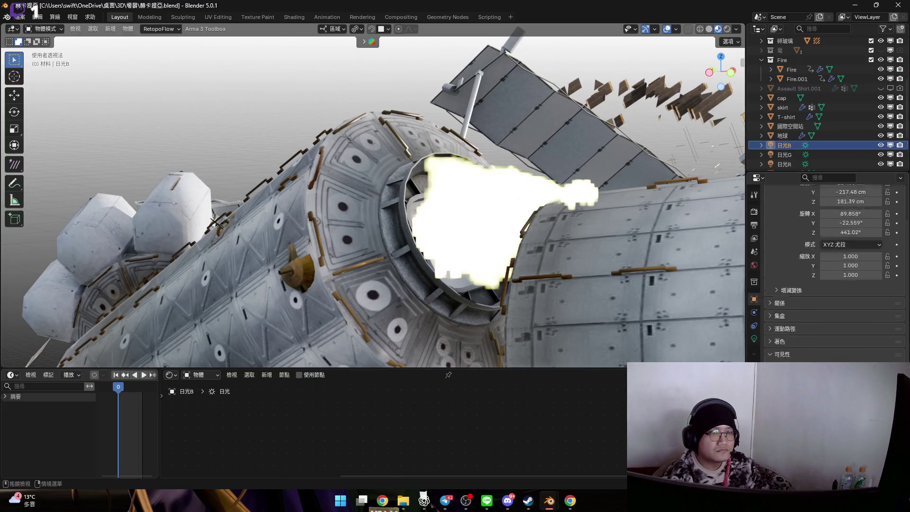
left_click(843, 275)
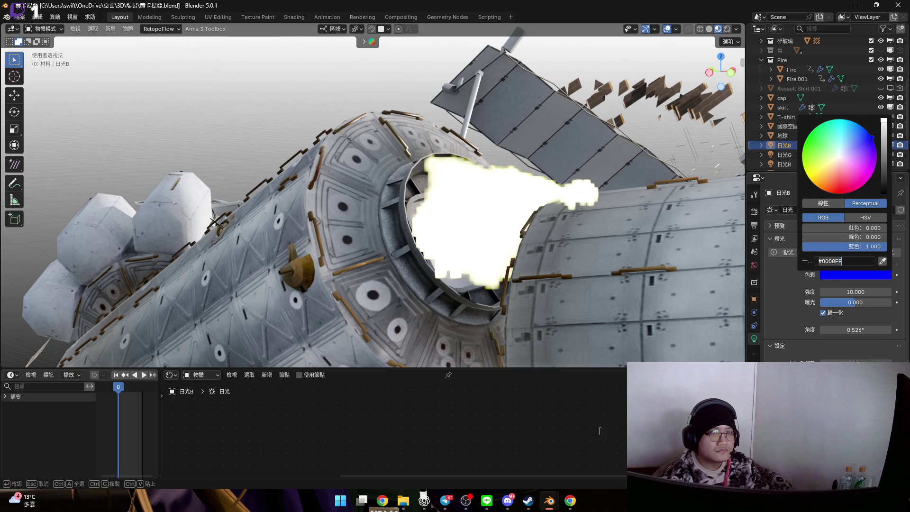
left_click(499, 207)
scroll(366, 414, "up", 3)
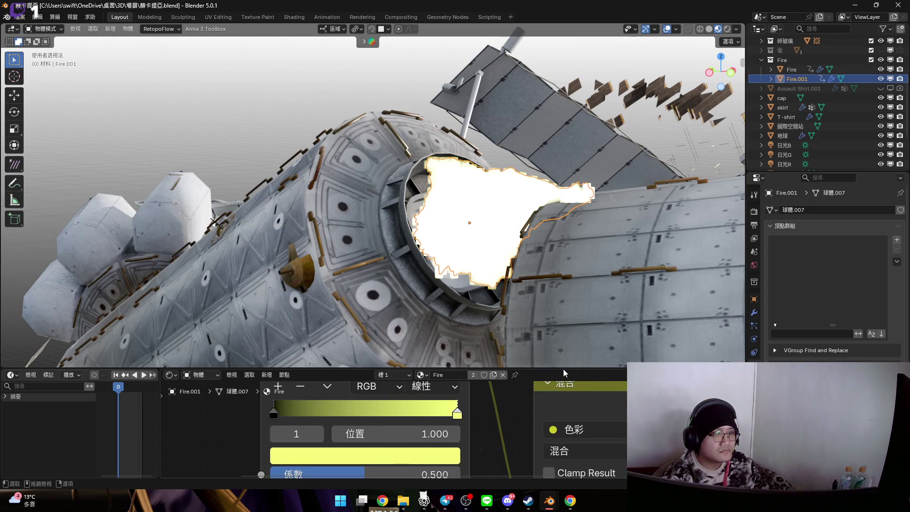
Set the first colour ramp stop of Fire.001 to pure blue (#0000FF)
left_click(365, 456)
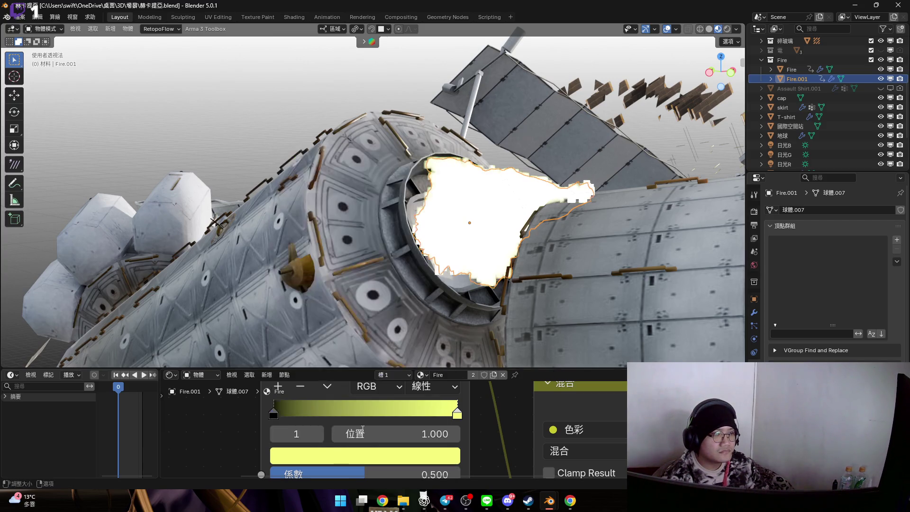
left_click(365, 455)
left_click(341, 430)
type("#0000FF")
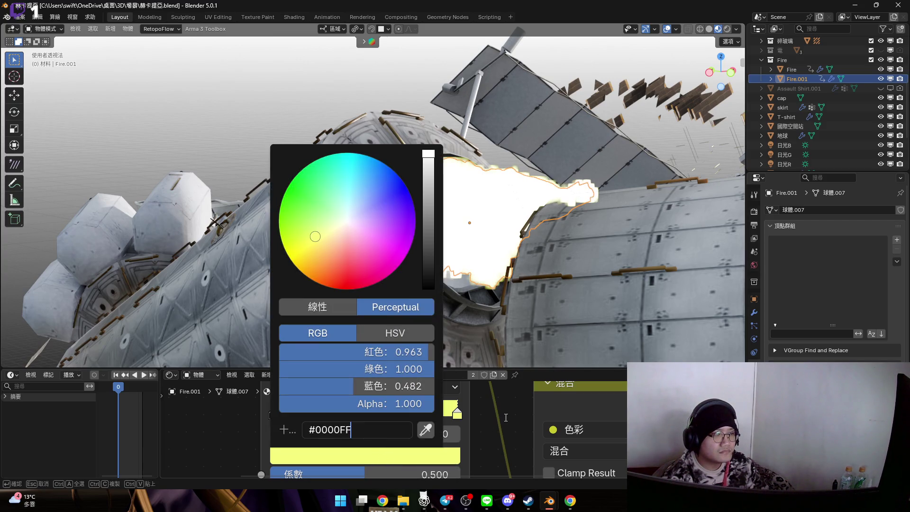
key("Return")
Enlarge the node editor and turn the other ramp's yellow stop pure blue
left_click_drag(546, 369, 556, 255)
scroll(467, 370, "down", 4)
scroll(474, 372, "up", 3)
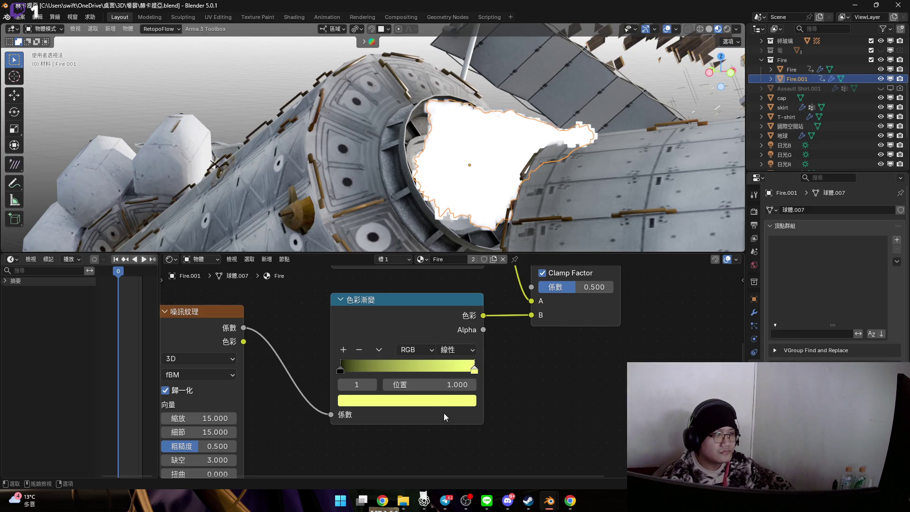
scroll(445, 412, "down", 3)
mouse_move(446, 407)
middle_mouse_down()
mouse_move(450, 455)
mouse_move(454, 376)
mouse_move(457, 412)
middle_mouse_up()
left_click(453, 435)
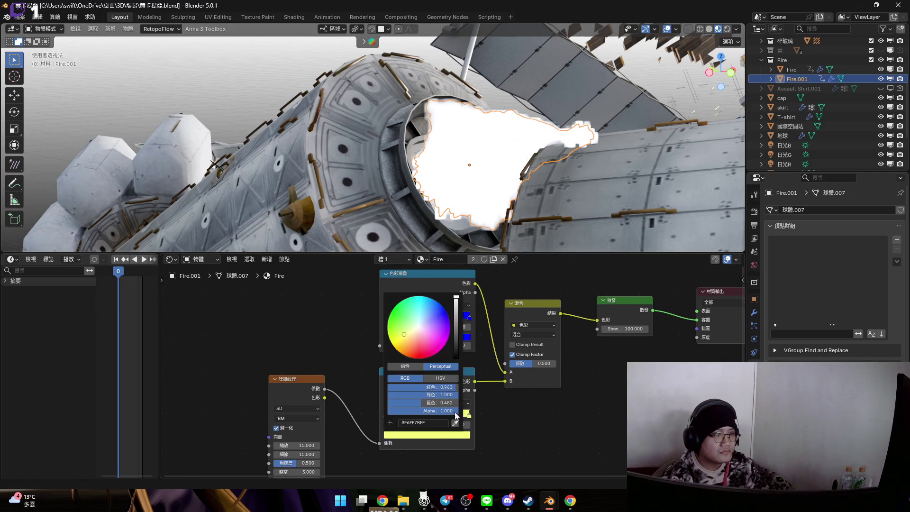
left_click(456, 422)
left_click(507, 411)
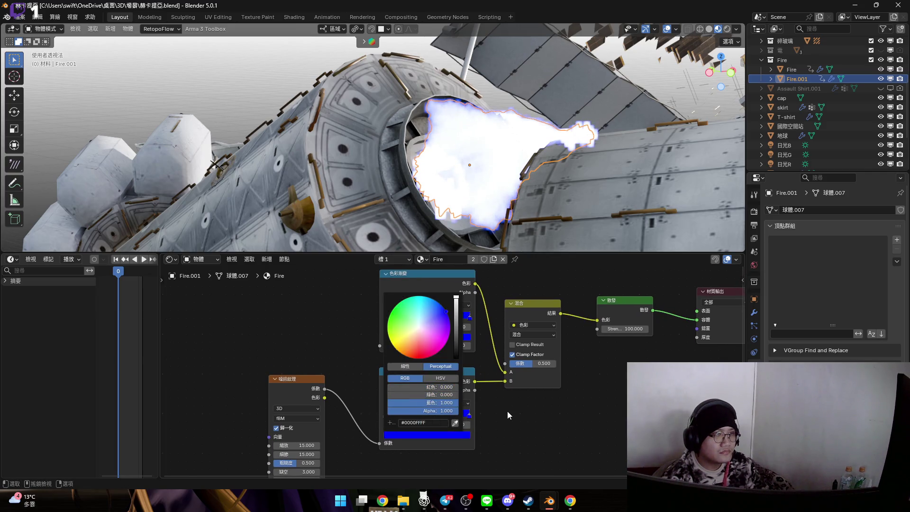
Orbit around the blue flame and bring up the ramp's blue stop colour
middle_click_drag(491, 209, 497, 201)
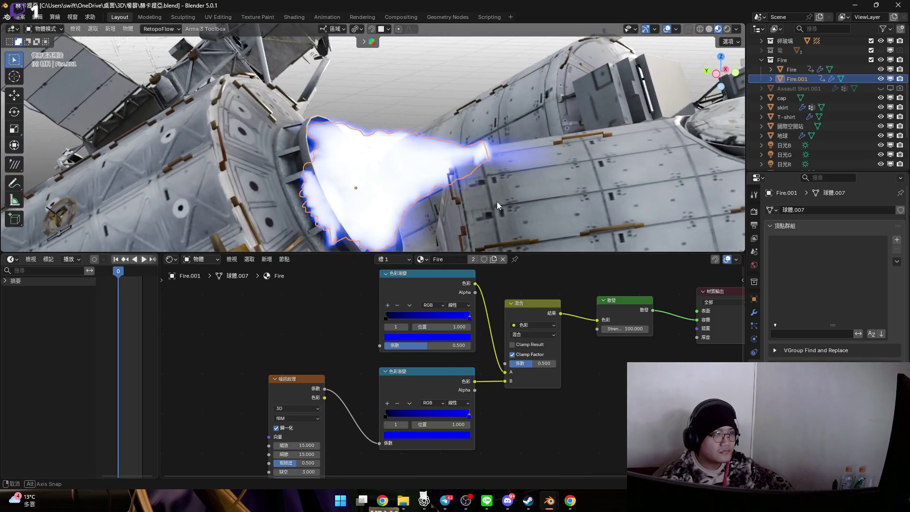
scroll(439, 369, "up", 4)
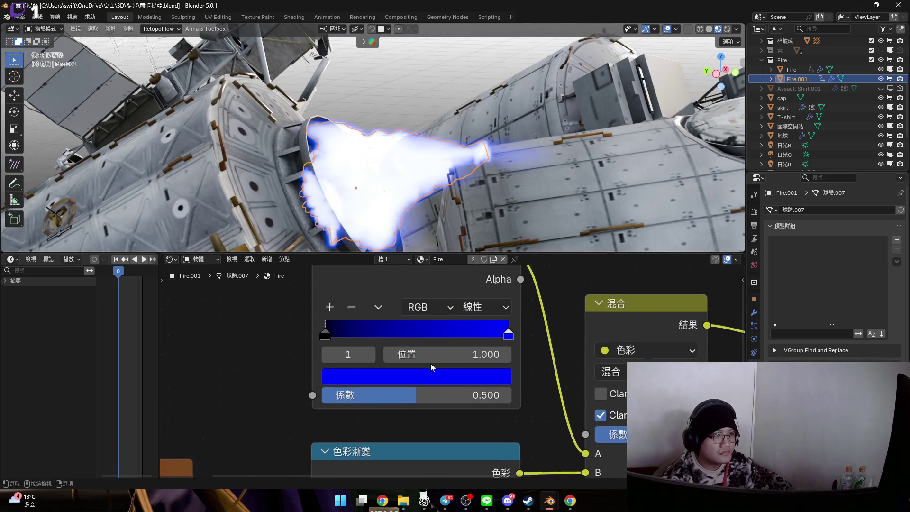
scroll(431, 363, "up", 1)
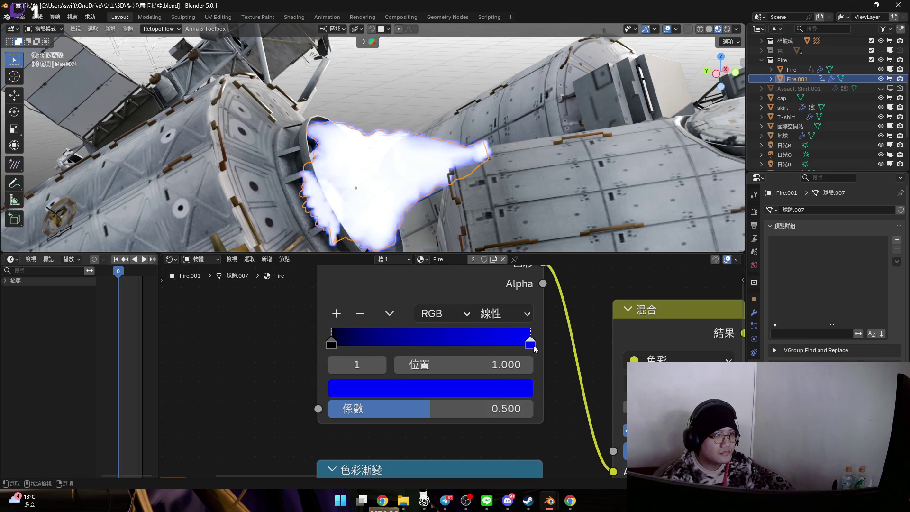
left_click(498, 388)
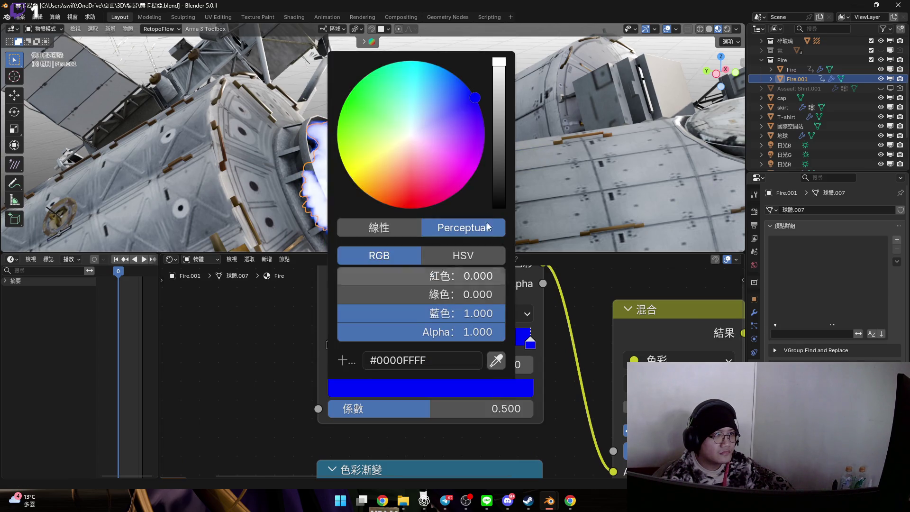
Make the upper ramp's stop white (FFFFFF), keeping the white stop at the end and the black stop at 0.000
left_click(443, 359)
type("ffffff")
key("Return")
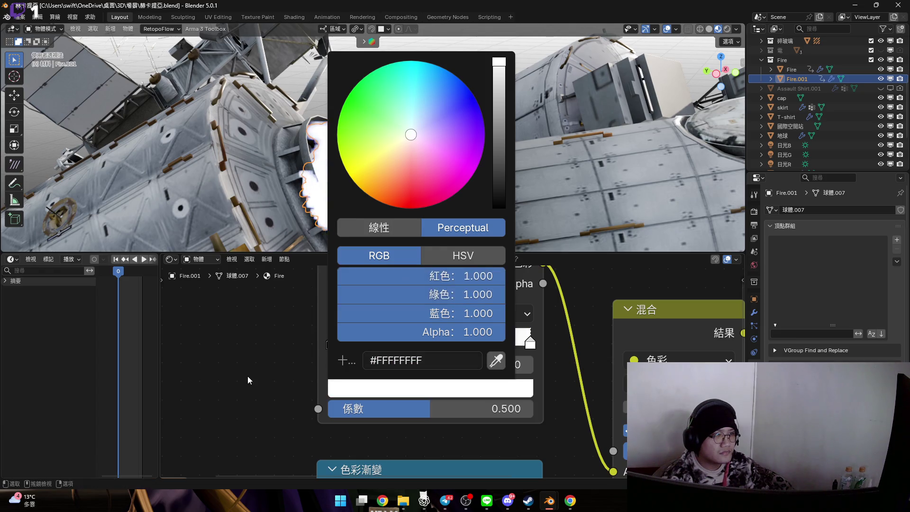
left_click_drag(516, 344, 532, 344)
mouse_move(341, 344)
left_mouse_down()
mouse_move(482, 341)
mouse_move(332, 341)
left_mouse_up()
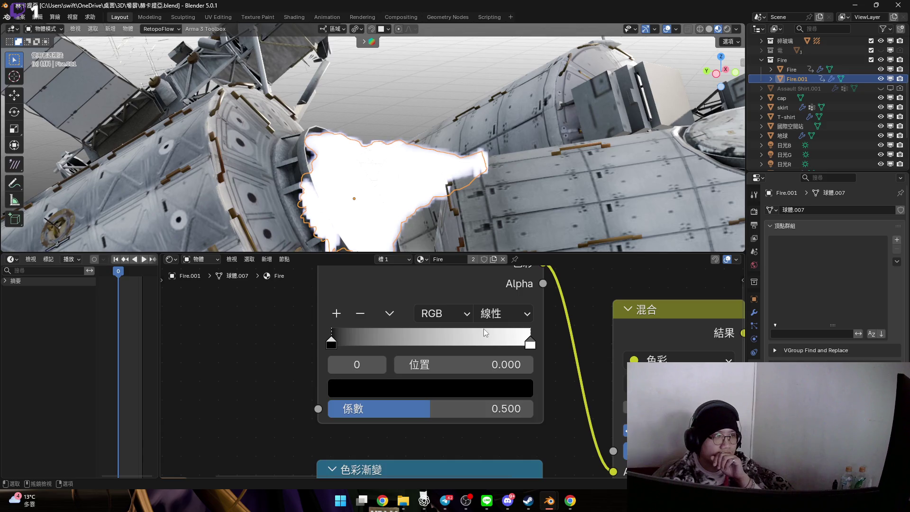
scroll(484, 329, "down", 2)
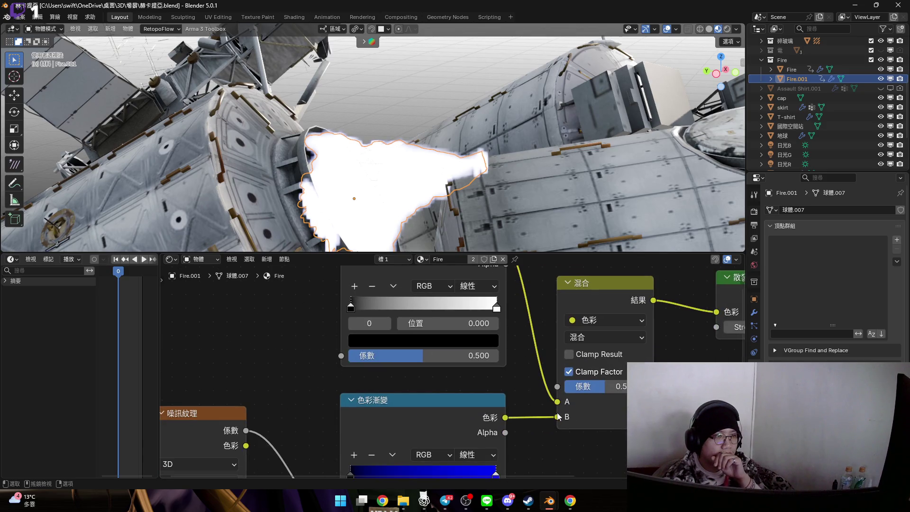
scroll(558, 417, "down", 1)
middle_click_drag(559, 417, 515, 404)
scroll(515, 403, "up", 2)
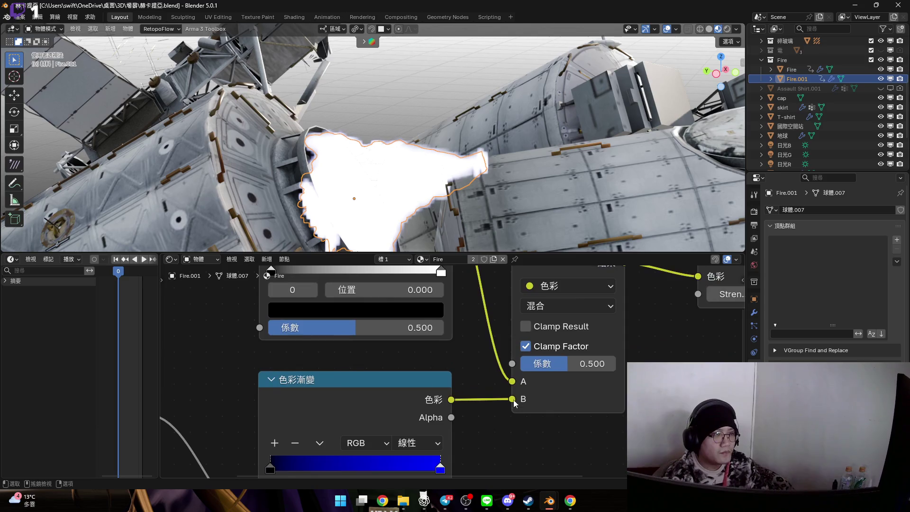
scroll(515, 403, "down", 1)
left_click_drag(512, 397, 450, 394)
middle_click_drag(451, 394, 517, 412)
scroll(517, 412, "up", 2)
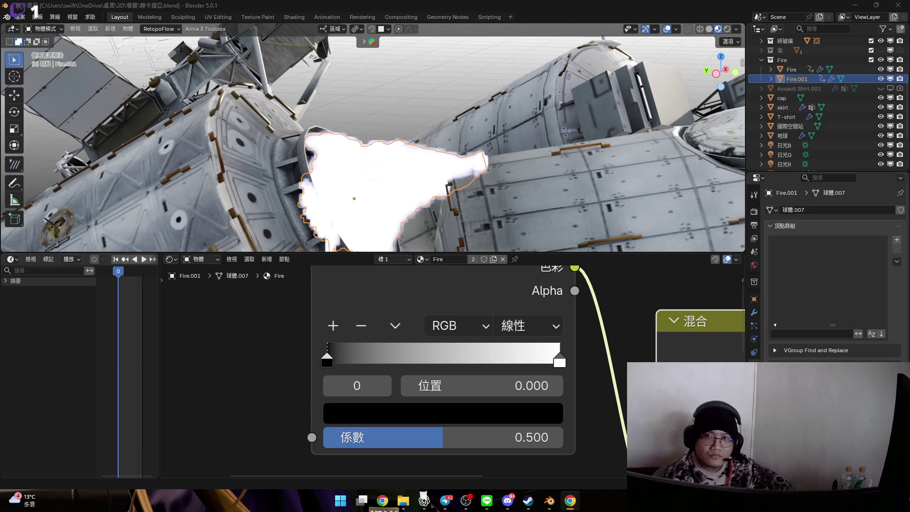
middle_click_drag(568, 364, 558, 385)
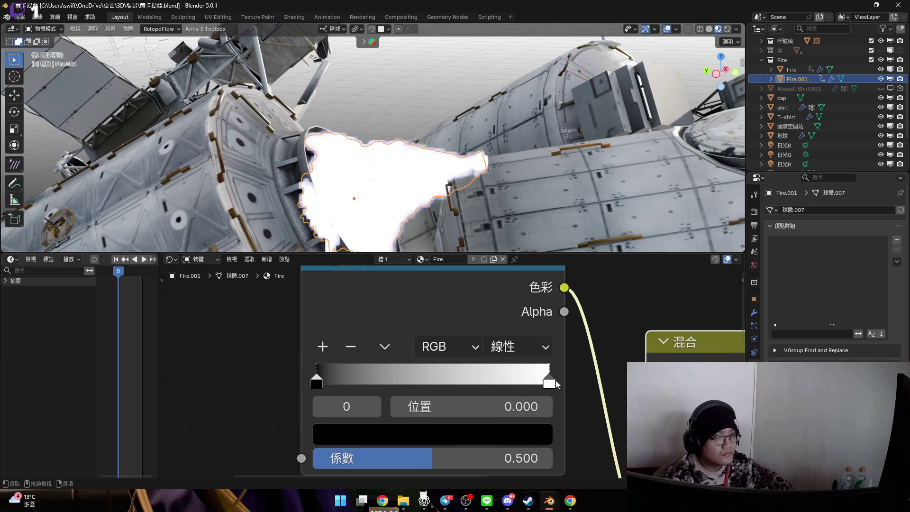
middle_click_drag(523, 218, 496, 158)
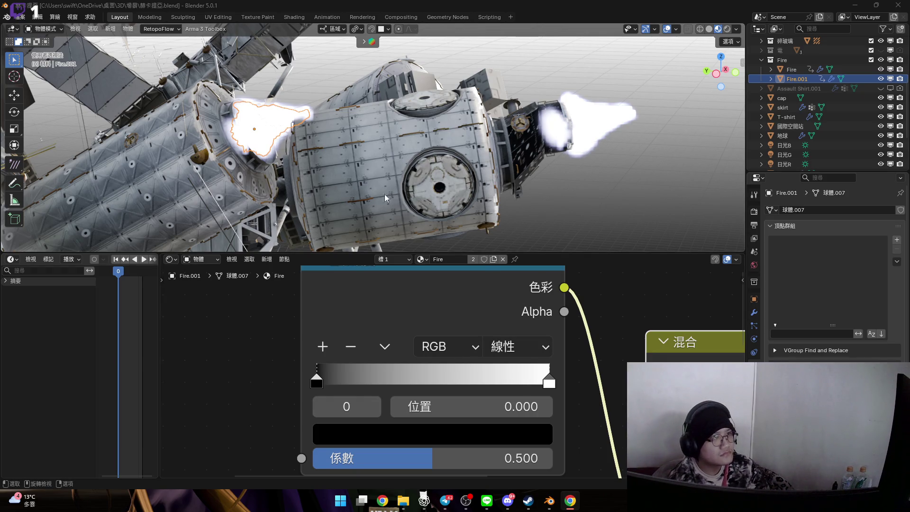
Review the noise, mix and emission nodes, then shrink the node editor to a thin strip
scroll(406, 333, "down", 3)
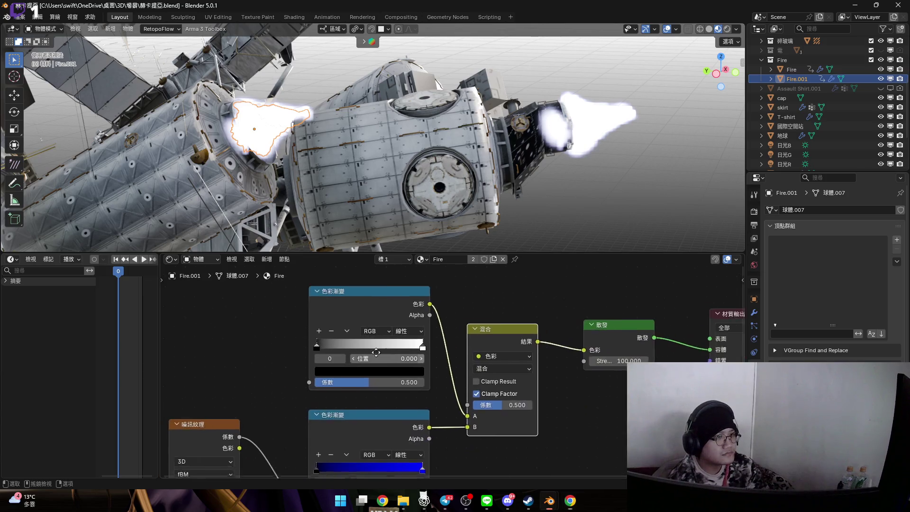
mouse_move(335, 367)
middle_mouse_down()
mouse_move(404, 369)
mouse_move(459, 357)
middle_mouse_up()
scroll(424, 358, "down", 2)
scroll(353, 407, "up", 2)
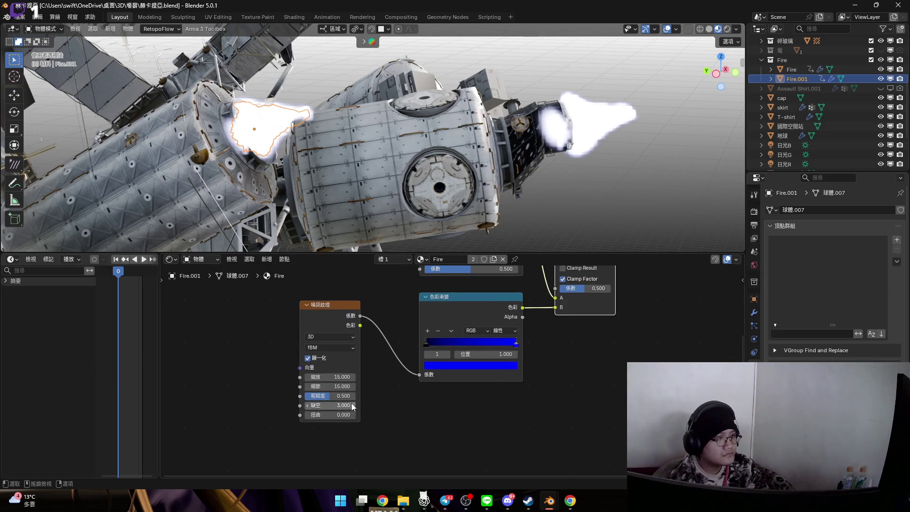
middle_click_drag(516, 162, 493, 164)
left_click_drag(583, 252, 584, 464)
middle_click_drag(522, 332, 508, 332)
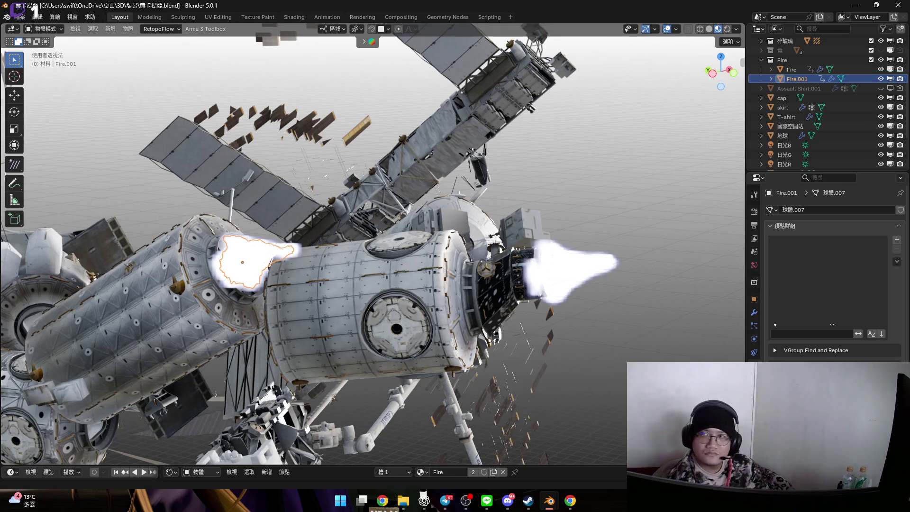
Select and frame the Fire flame, trying a first free rotation
left_click(600, 267)
key("KP_Decimal")
mouse_move(482, 302)
middle_mouse_down()
mouse_move(531, 273)
mouse_move(524, 265)
middle_mouse_up()
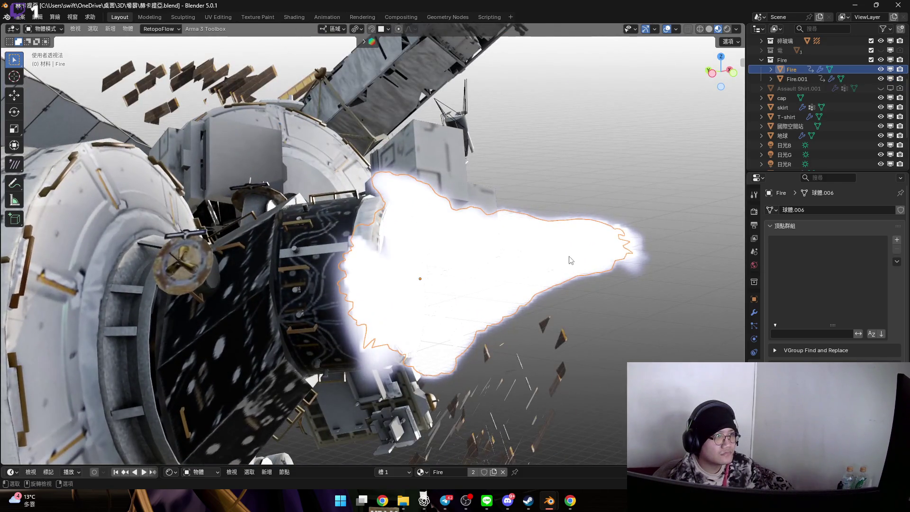
key("r")
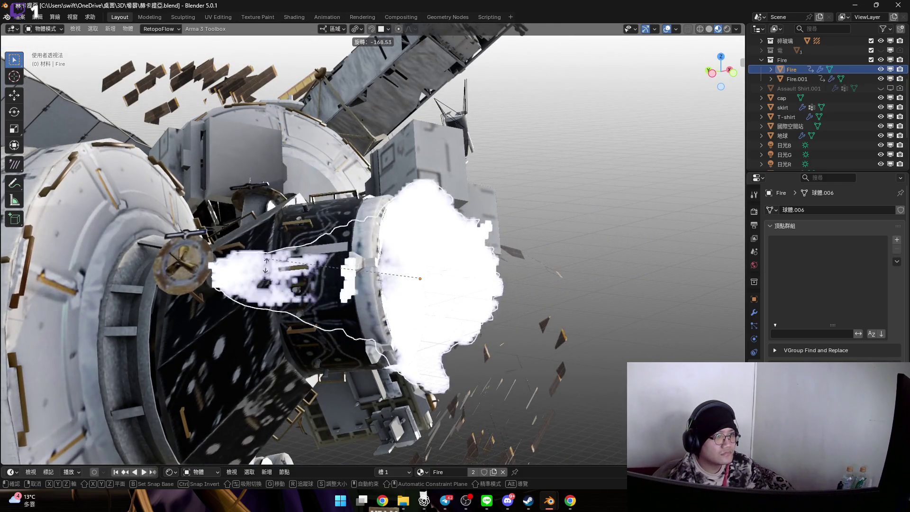
left_click(320, 263)
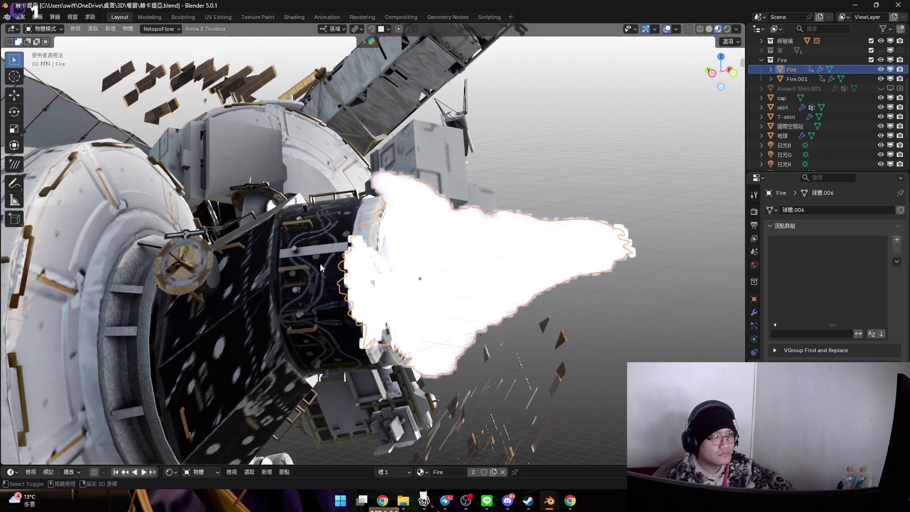
middle_click_drag(320, 263, 567, 133)
middle_click_drag(430, 258, 480, 261)
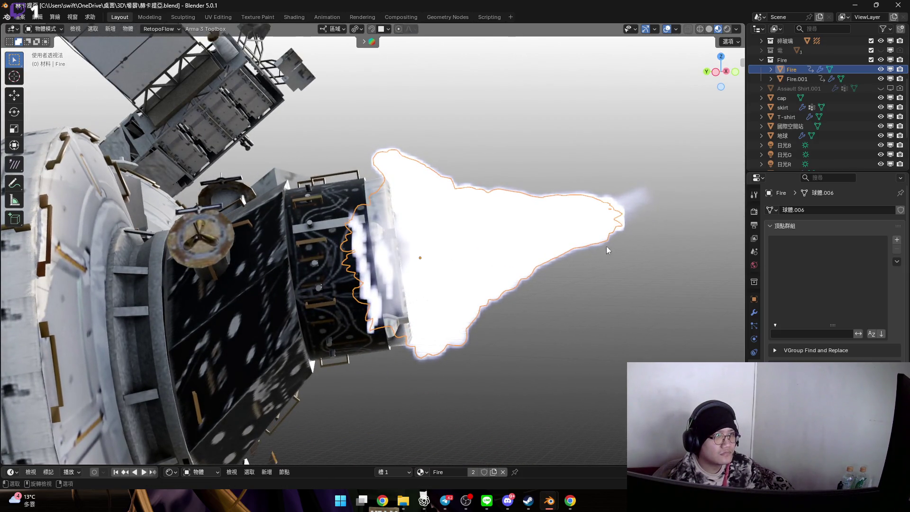
Flip the Fire flame 180° about its own X axis
key("r")
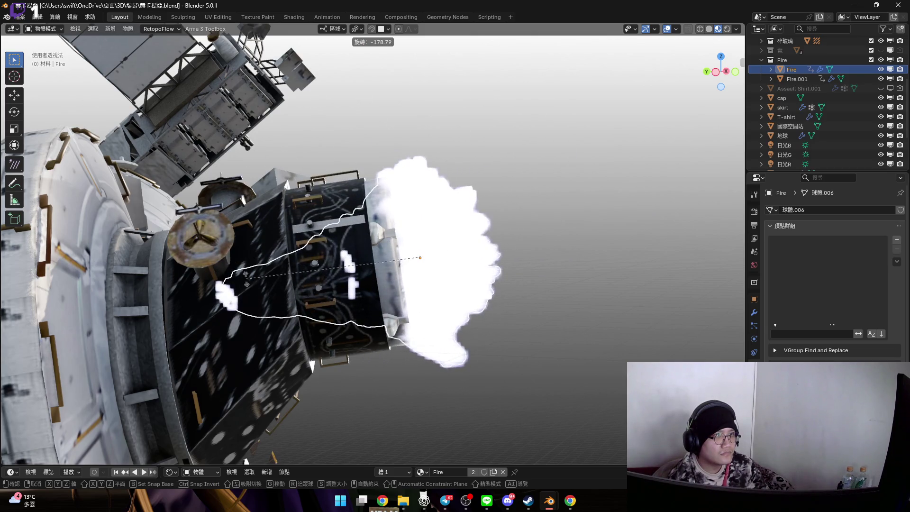
key("x")
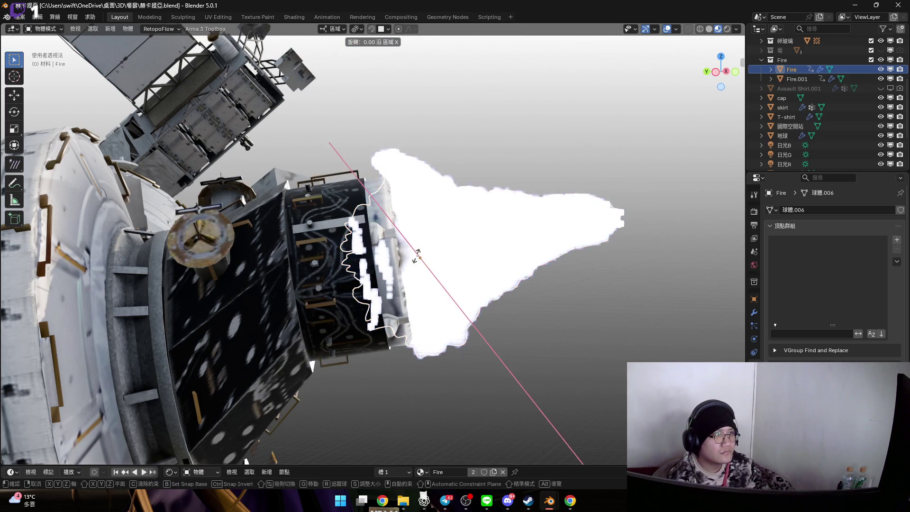
key("x")
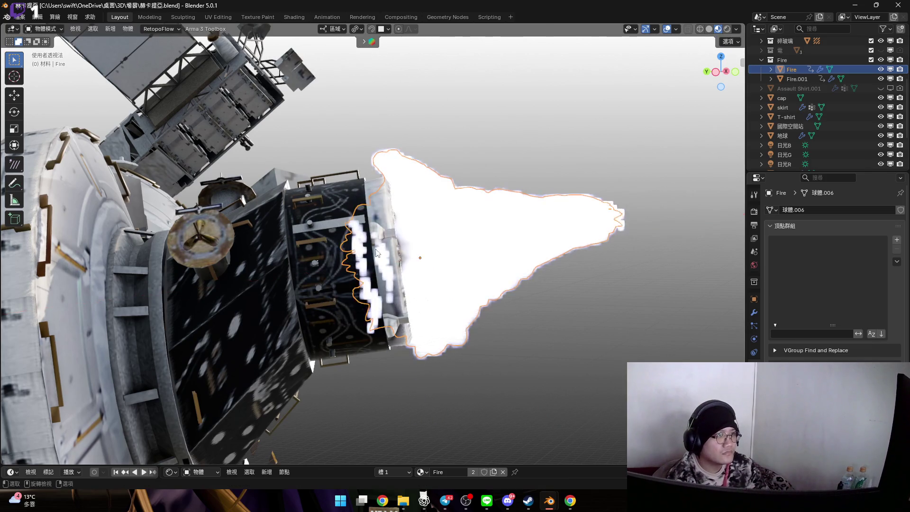
middle_click_drag(422, 251, 468, 232, "alt")
type("180")
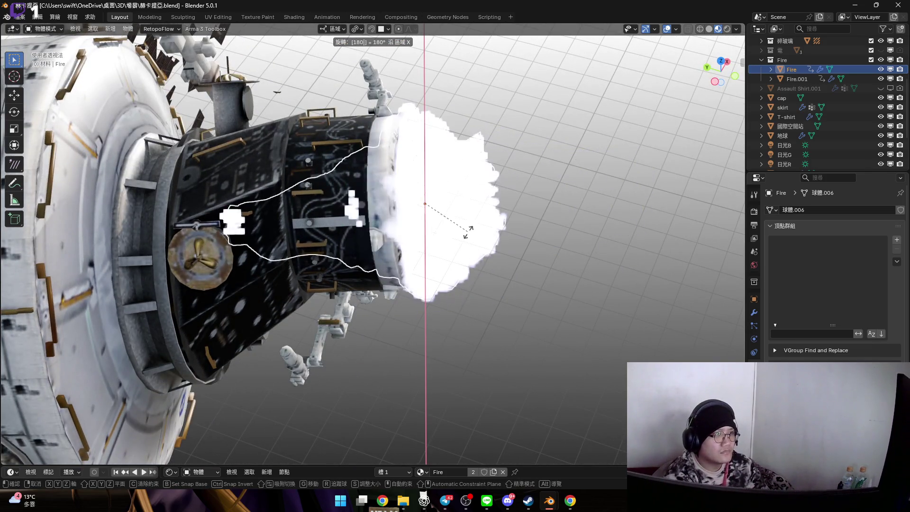
key("Return")
Select Fire.001 and flip it 180° about its own X axis
mouse_move(469, 232)
middle_mouse_down()
mouse_move(591, 205)
mouse_move(379, 189)
mouse_move(392, 150)
mouse_move(394, 169)
middle_mouse_up()
left_click(378, 188)
key("KP_Decimal")
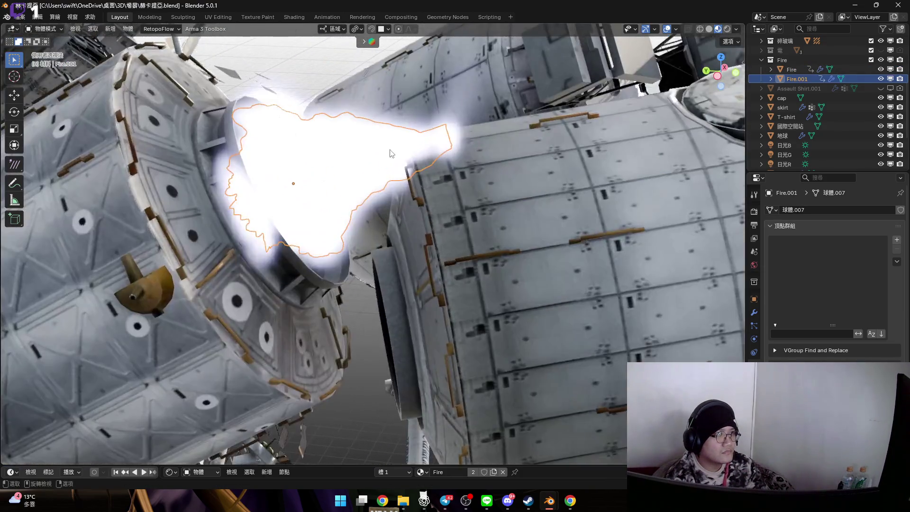
key("r")
key("x")
key("x")
type("180")
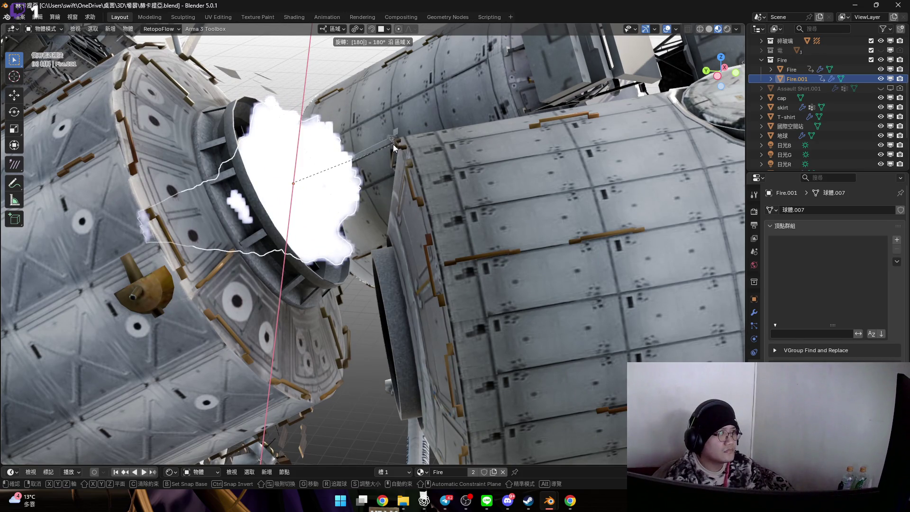
key("Return")
Check the flipped flames from around the station and through the scene camera
mouse_move(394, 142)
middle_mouse_down()
mouse_move(310, 178)
mouse_move(343, 169)
mouse_move(352, 152)
mouse_move(391, 165)
middle_mouse_up()
scroll(309, 178, "up", 3)
scroll(310, 177, "down", 5)
key("KP_0")
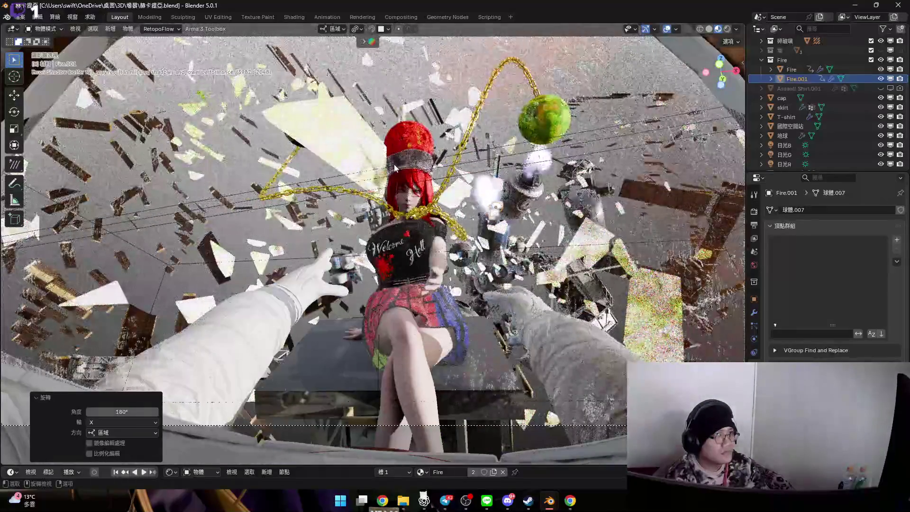
key("KP_0")
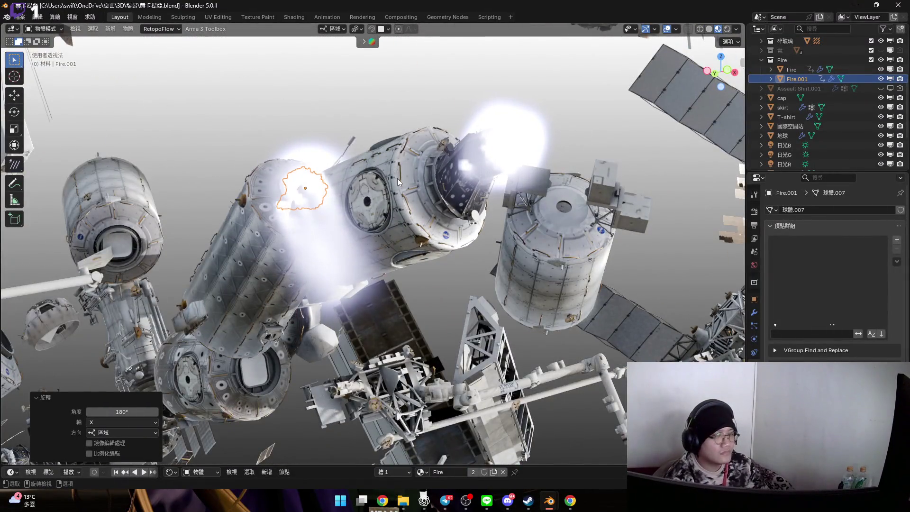
scroll(397, 179, "down", 8)
scroll(409, 204, "up", 5)
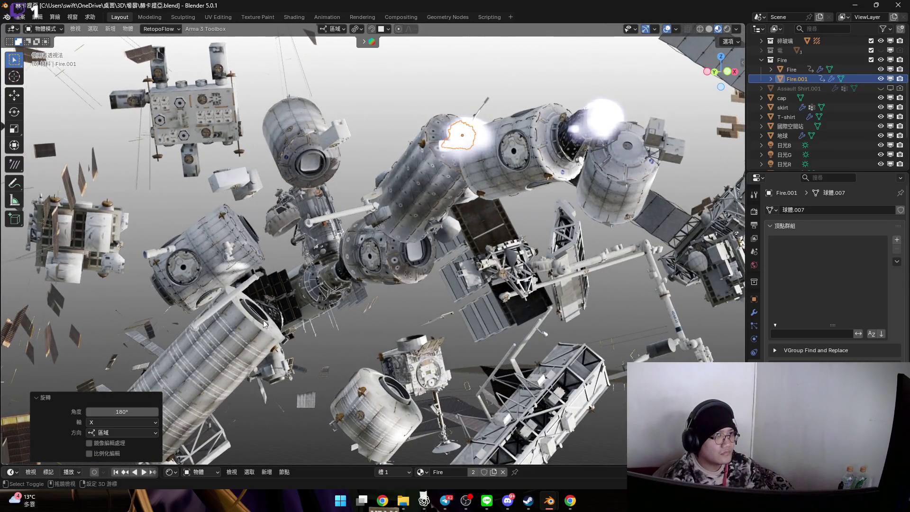
mouse_move(264, 321)
middle_mouse_down()
mouse_move(297, 277)
mouse_move(364, 225)
mouse_move(337, 251)
mouse_move(369, 249)
mouse_move(336, 281)
middle_mouse_up()
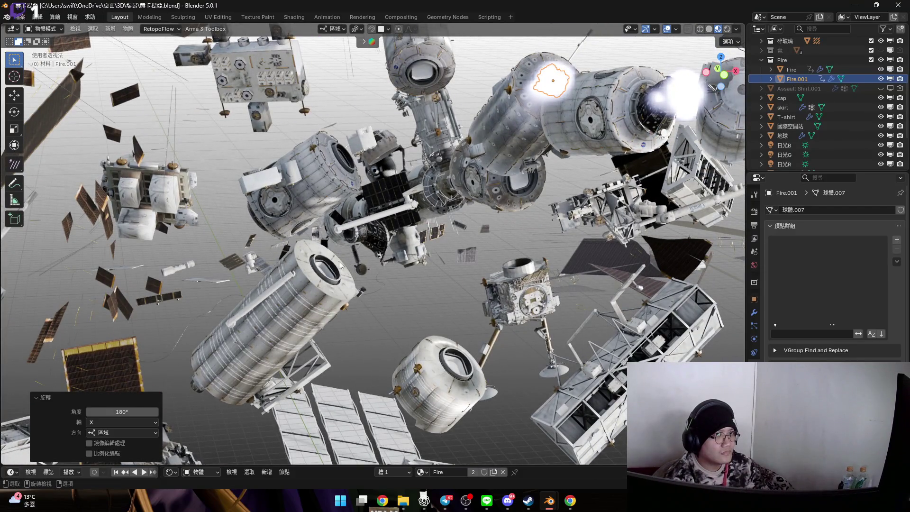
Select the Fire flame again and duplicate it
left_click(315, 293)
scroll(331, 267, "up", 2)
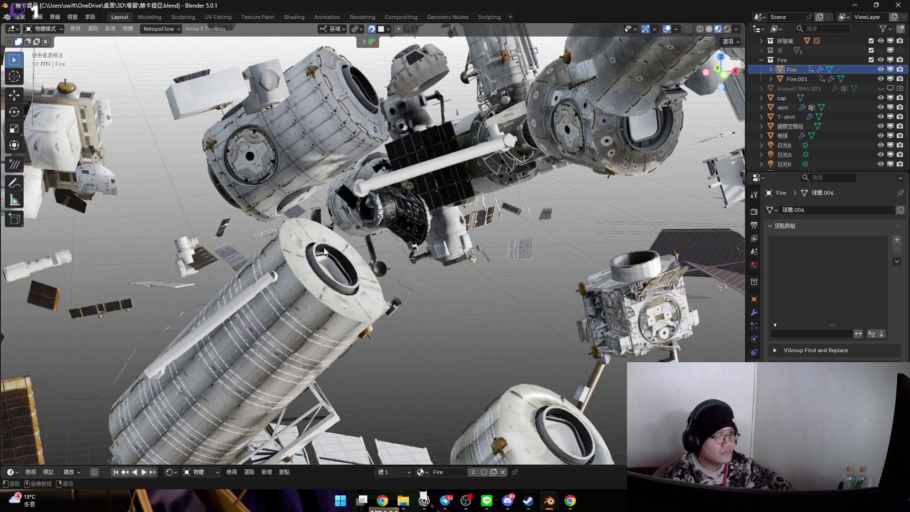
scroll(324, 252, "up", 2)
key("shift+d")
Drop the Fire copy in place and tilt it about -60° around X
left_click(374, 32)
mouse_move(360, 199)
middle_mouse_down()
mouse_move(359, 215)
mouse_move(391, 240)
mouse_move(541, 237)
middle_mouse_up()
key("r")
key("z")
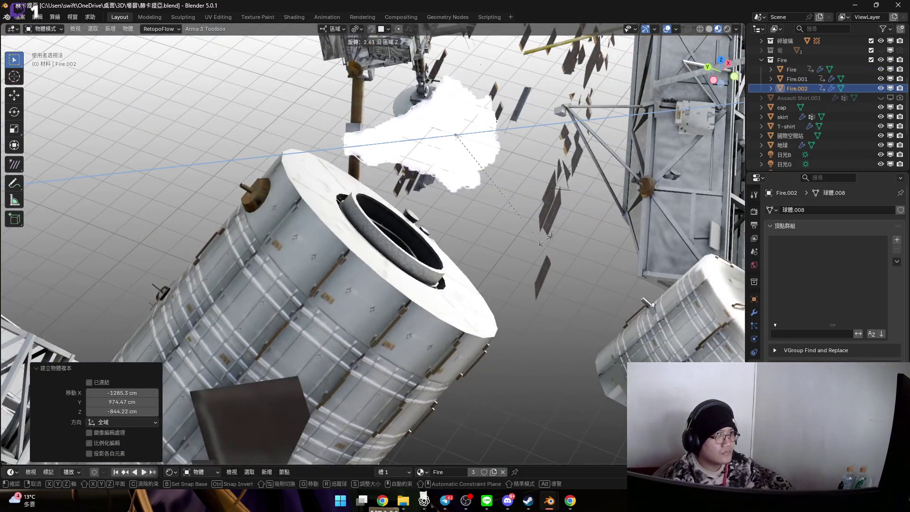
key("x")
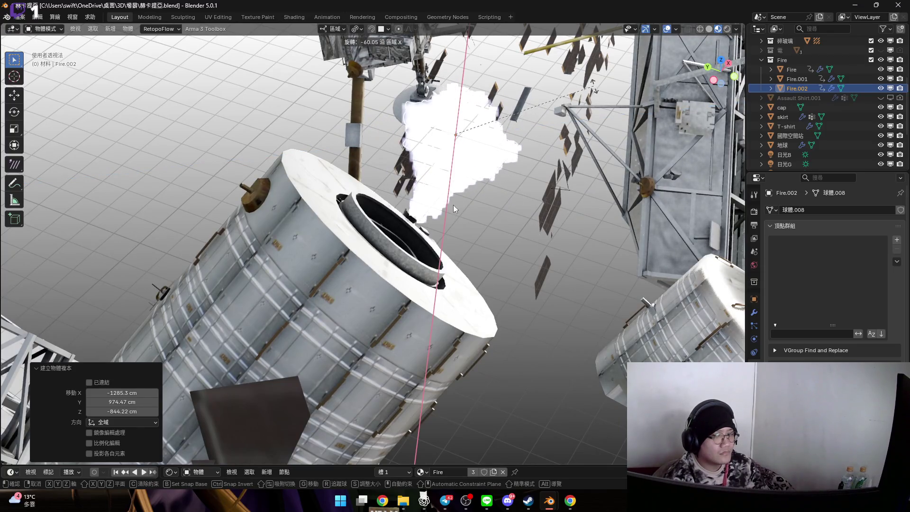
left_click(453, 205)
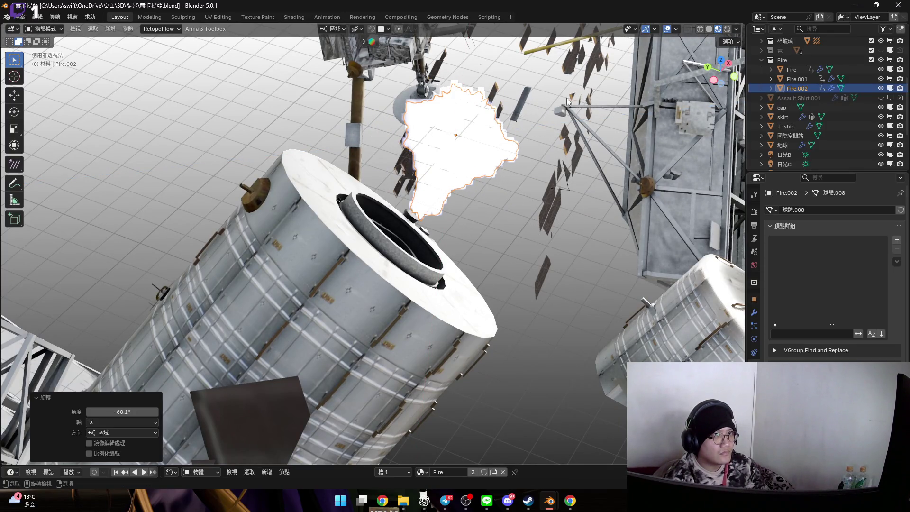
Rotate the copy flame further, to about 43.7°
middle_click_drag(472, 142, 493, 222)
key("r")
left_click(520, 299)
mouse_move(520, 299)
middle_mouse_down()
mouse_move(426, 246)
mouse_move(360, 228)
mouse_move(360, 268)
mouse_move(332, 275)
middle_mouse_up()
Move the copy flame onto the cylinder's open end at X 4.3766, Y 22.729, Z -8.3027 cm
key("g")
left_click(331, 241)
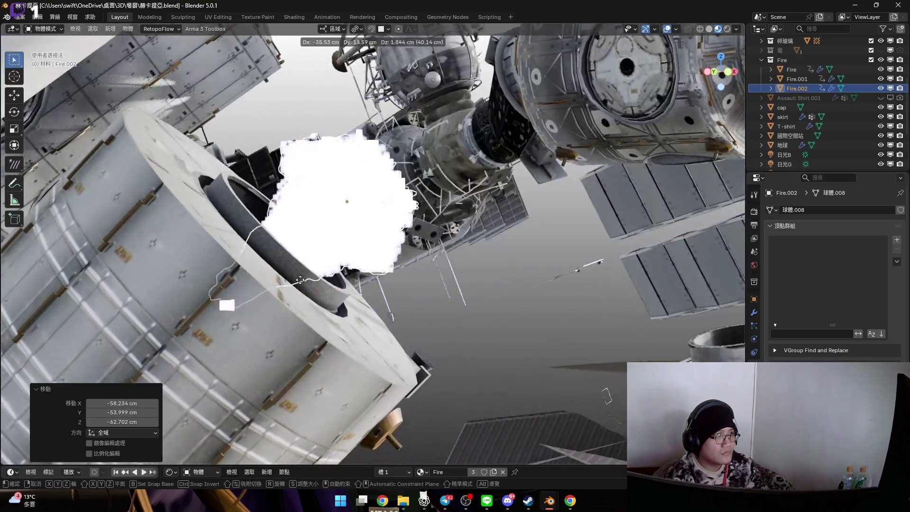
key("g")
left_click(289, 295)
key("r")
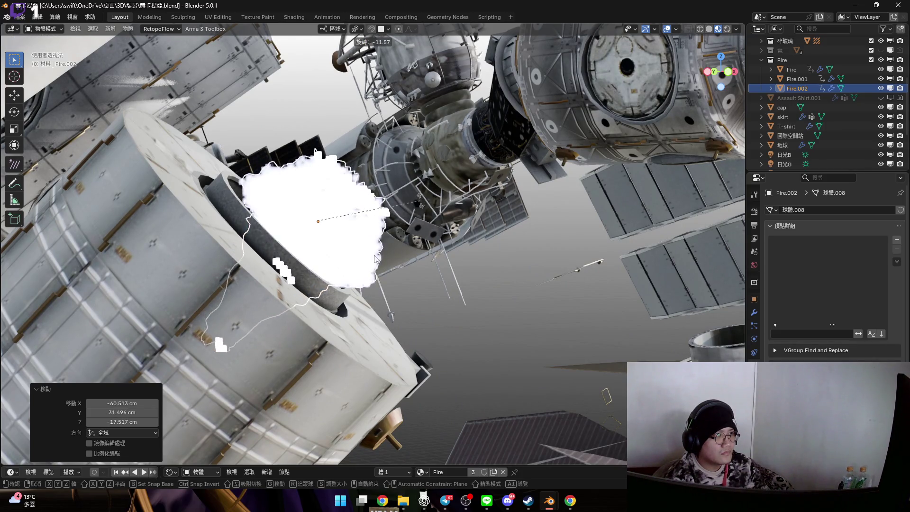
key("g")
left_click(342, 258)
mouse_move(344, 266)
middle_mouse_down()
mouse_move(350, 280)
mouse_move(353, 266)
middle_mouse_up()
key("g")
left_click(411, 255)
Orbit around the whole space station and select the station model
mouse_move(411, 256)
middle_mouse_down()
mouse_move(322, 189)
mouse_move(235, 180)
middle_mouse_up()
scroll(329, 221, "down", 8)
mouse_move(326, 232)
middle_mouse_down()
mouse_move(365, 242)
mouse_move(325, 230)
mouse_move(291, 248)
mouse_move(323, 211)
mouse_move(321, 224)
middle_mouse_up()
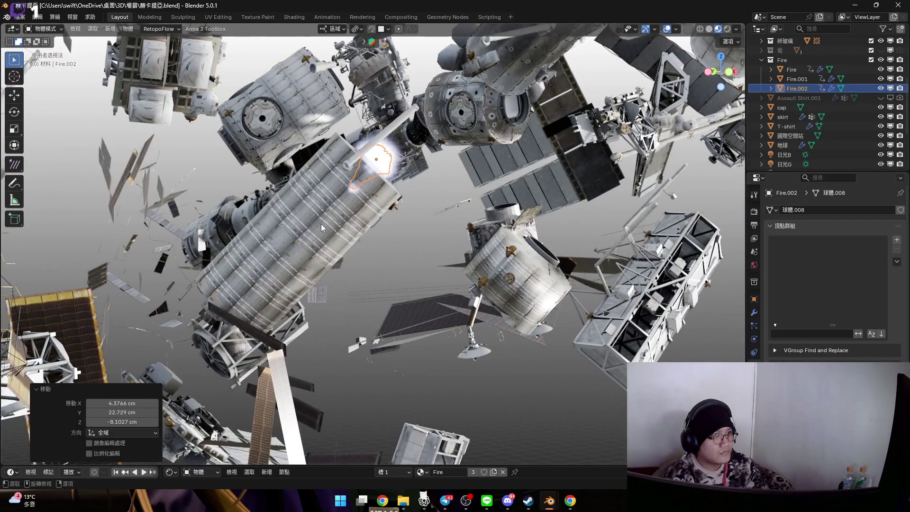
left_click(320, 224)
scroll(332, 244, "up", 5)
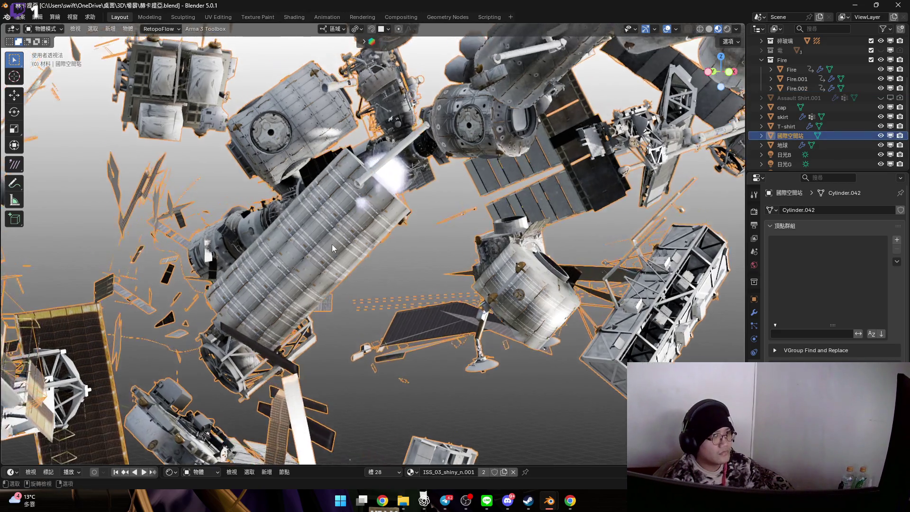
Enter mesh editing on the station and cancel the accidental hull move
scroll(323, 240, "down", 2)
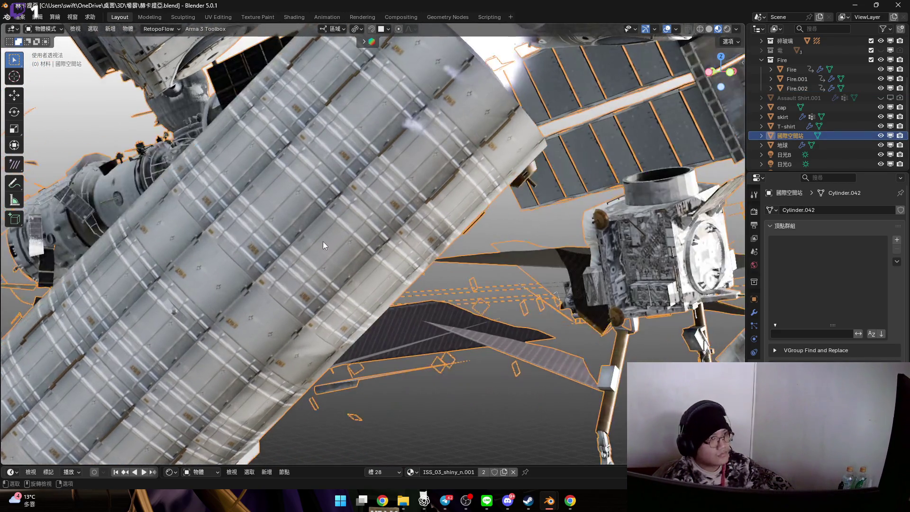
key("Tab")
scroll(286, 277, "up", 5)
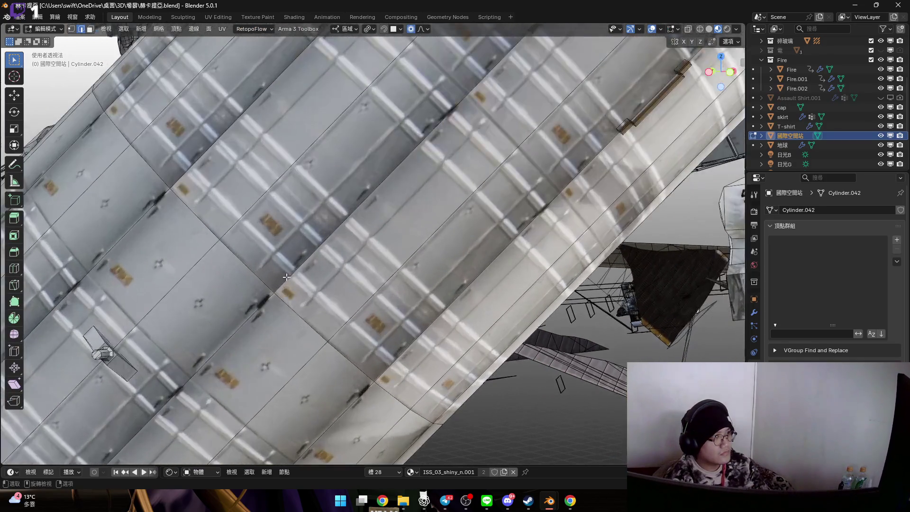
middle_click_drag(281, 266, 285, 269)
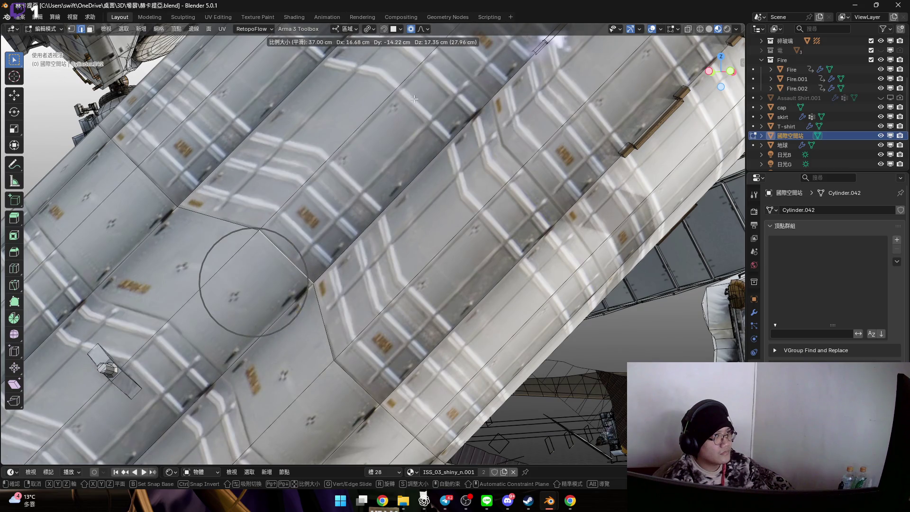
key("Escape")
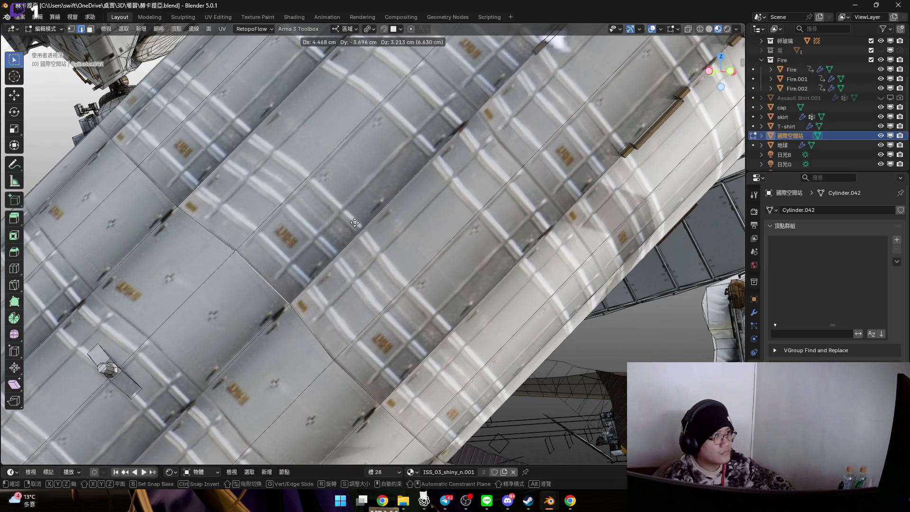
key("Escape")
Inspect the station truss, then switch to the 國際空間站.blend window
mouse_move(323, 258)
middle_mouse_down()
mouse_move(351, 272)
mouse_move(374, 256)
mouse_move(296, 226)
mouse_move(345, 246)
mouse_move(308, 266)
mouse_move(335, 250)
middle_mouse_up()
scroll(331, 266, "up", 5)
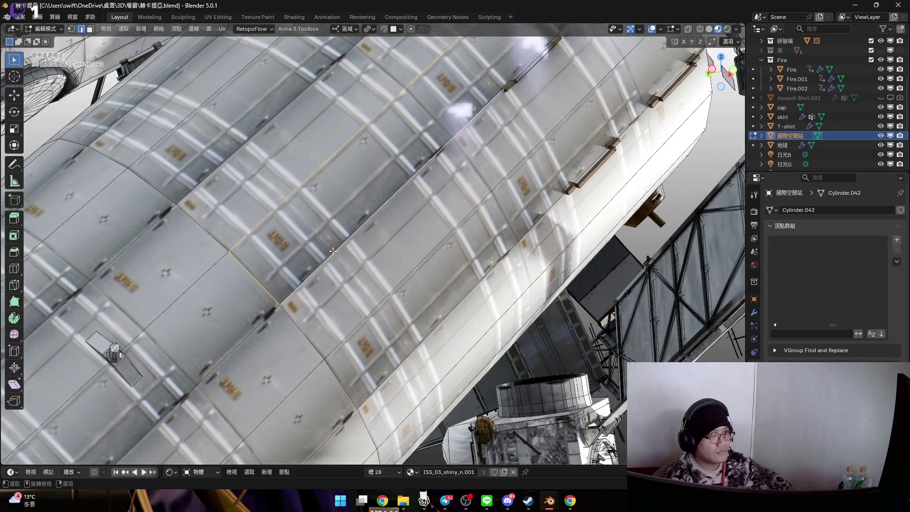
scroll(334, 250, "down", 3)
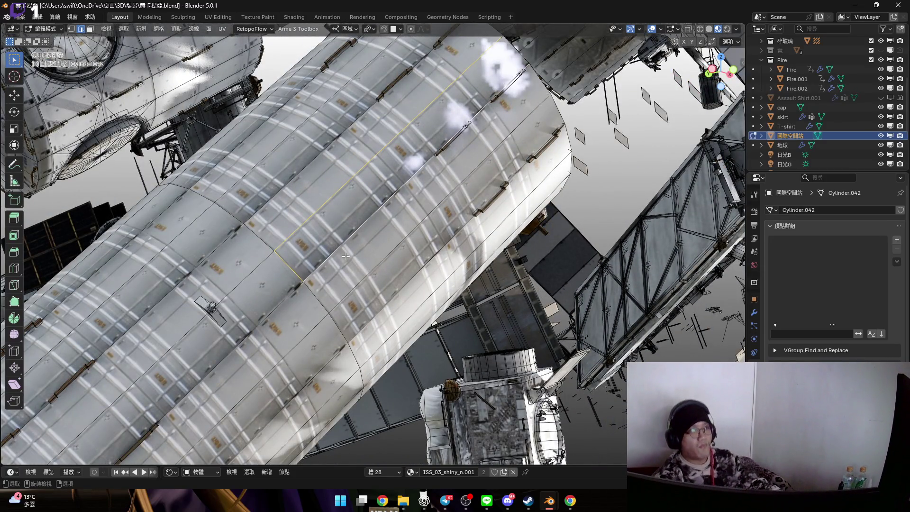
scroll(329, 249, "down", 5)
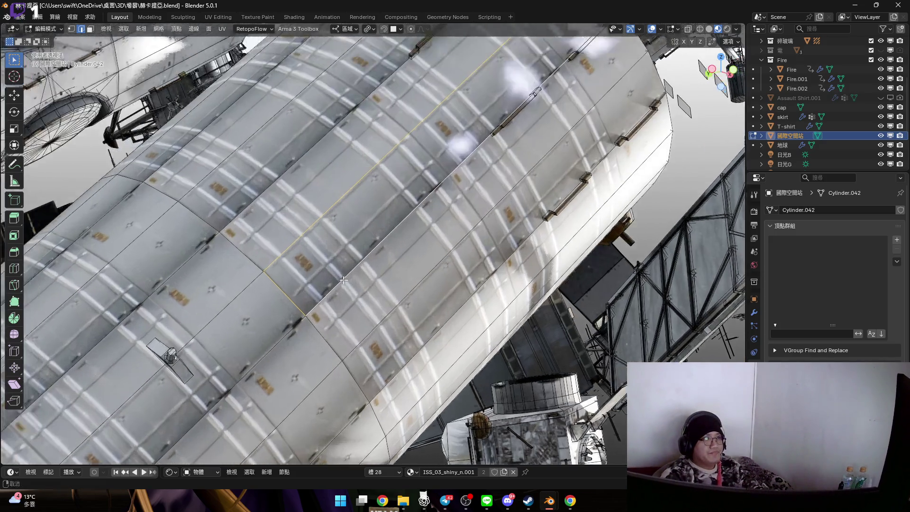
scroll(333, 268, "up", 7)
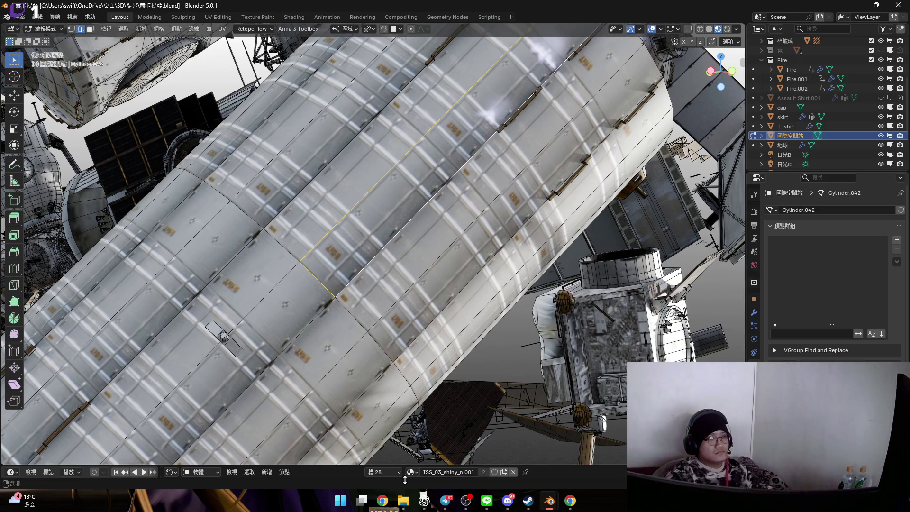
mouse_move(405, 504)
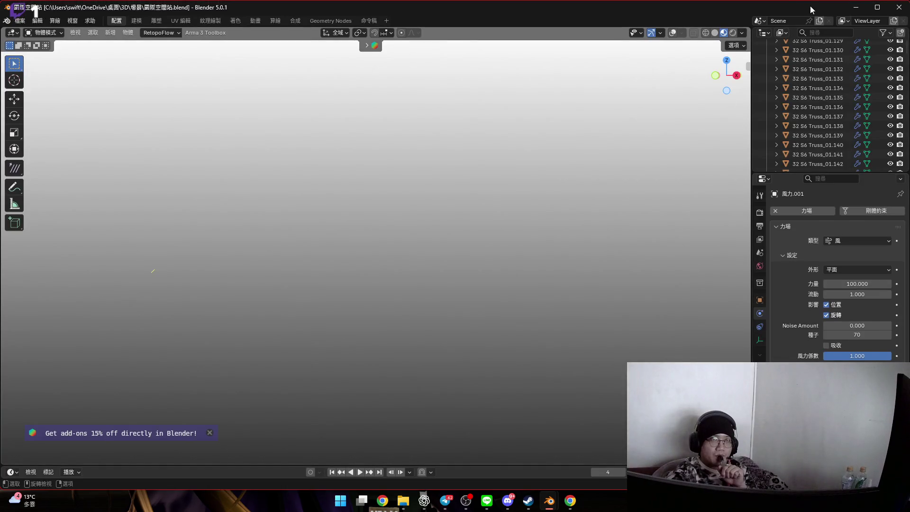
Back in 赫卡提亞.blend, orbit the ISS, return to Object Mode and view through the camera
mouse_move(794, 7)
left_mouse_down()
mouse_move(712, 102)
mouse_move(787, 83)
left_mouse_up()
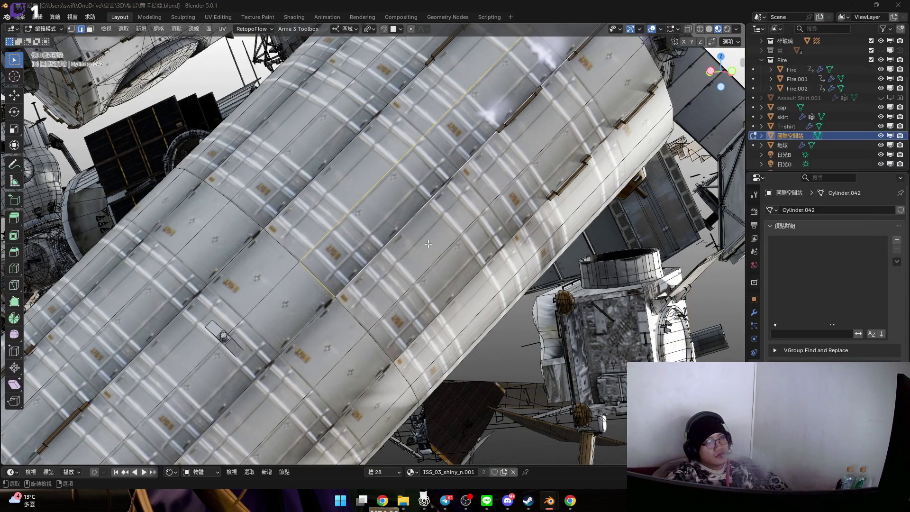
scroll(431, 241, "down", 5)
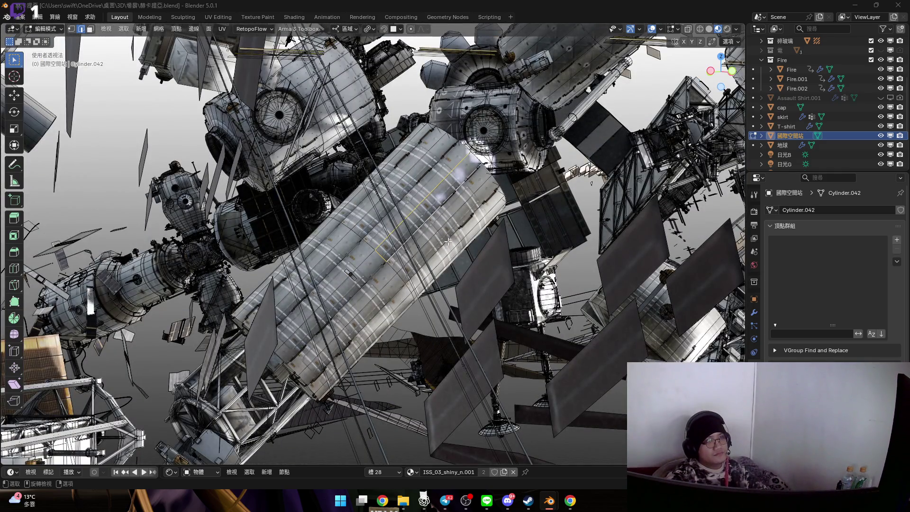
mouse_move(461, 204)
middle_mouse_down()
mouse_move(437, 231)
mouse_move(445, 238)
middle_mouse_up()
key("Tab")
scroll(445, 237, "up", 2)
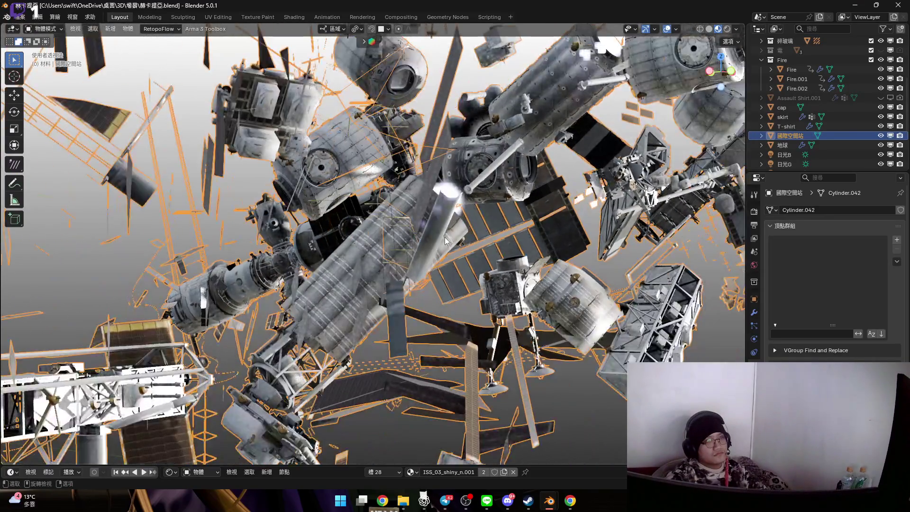
key("KP_0")
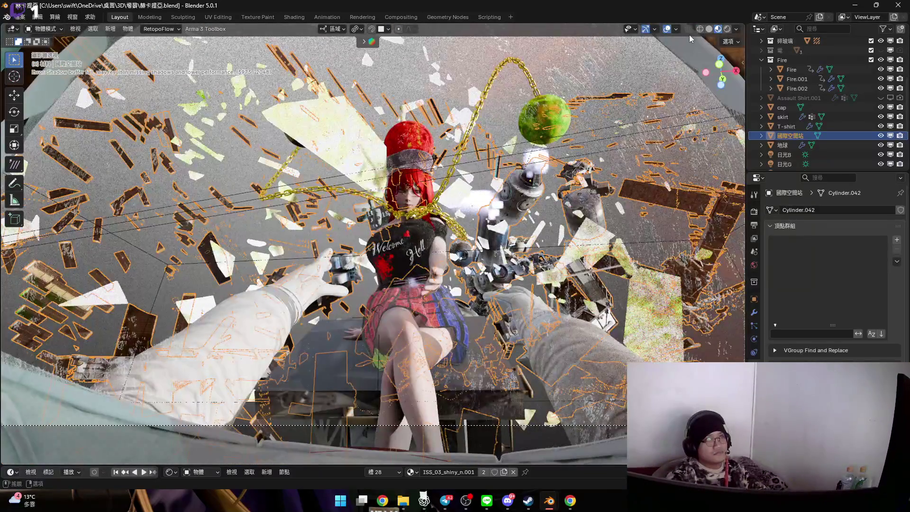
left_click(736, 30)
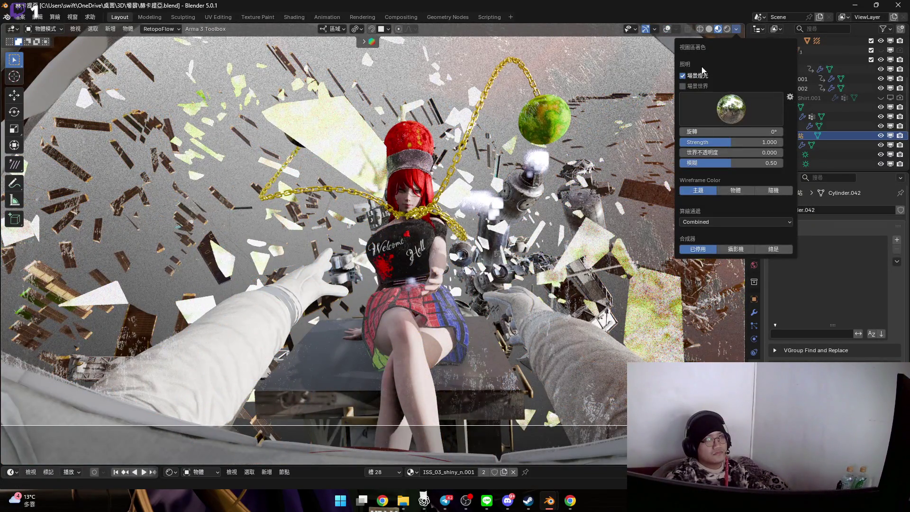
Enable Scene World lighting in viewport shading and switch to Rendered shading
left_click(691, 87)
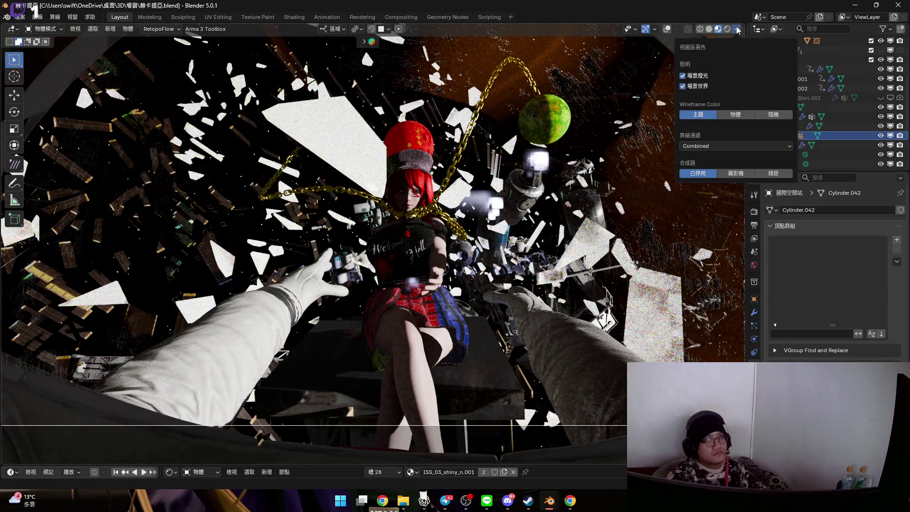
left_click(733, 31)
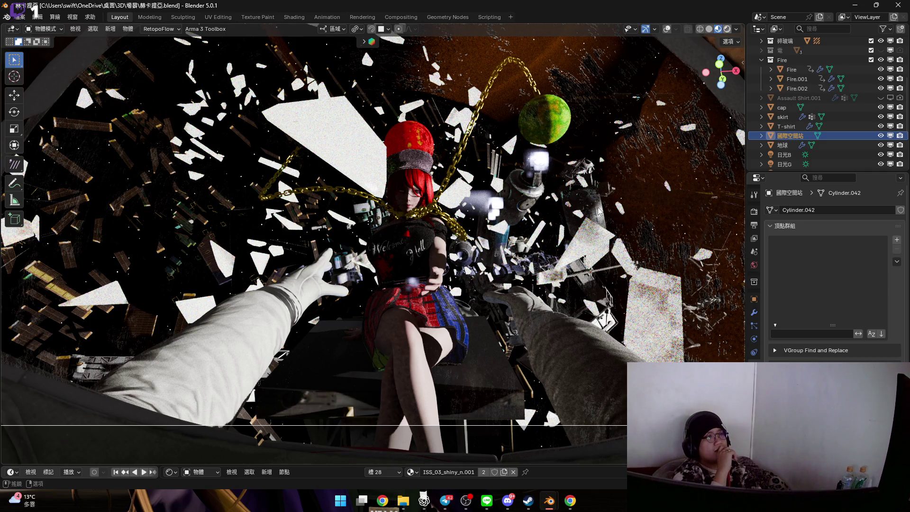
key("z")
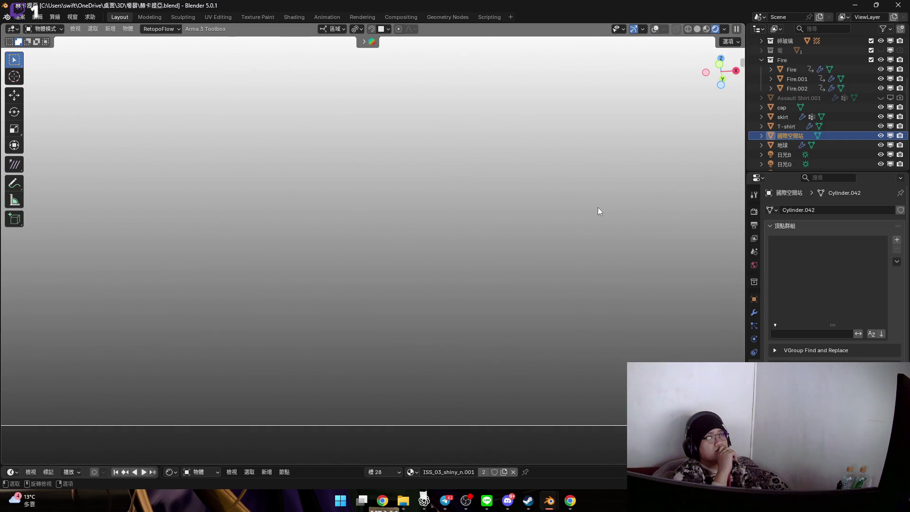
Toggle the sidebar, look through the scene camera and fit its frame to the viewport
key("n")
key("n")
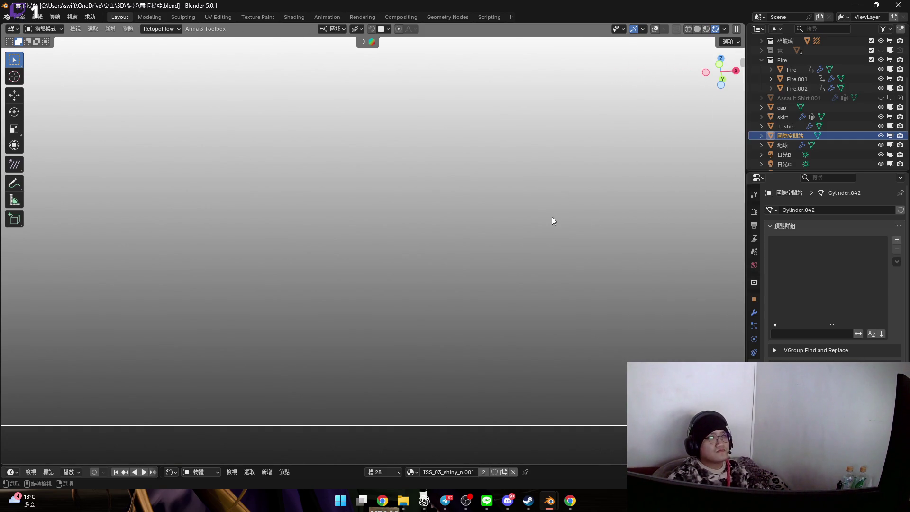
key("KP_0")
key("Home")
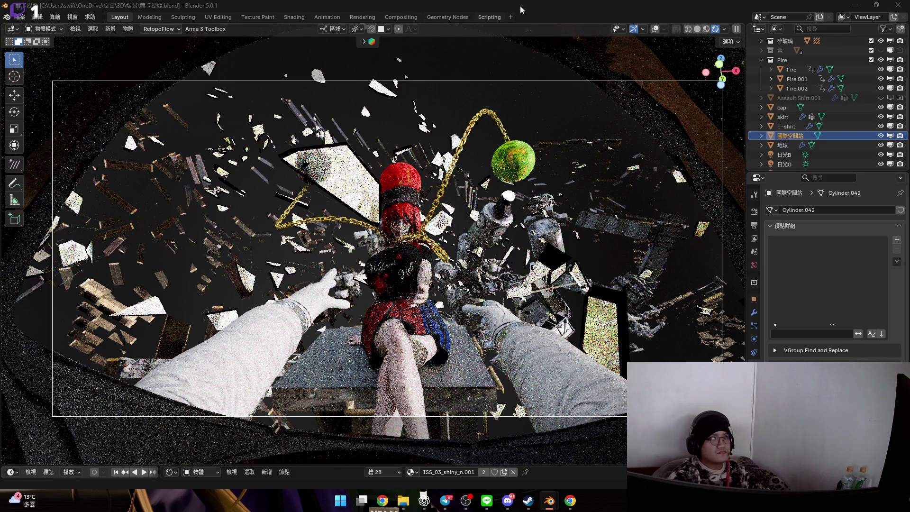
Switch to Material Preview with HDRI lighting and orbit in on the shattered station modules
middle_click_drag(408, 285, 496, 200)
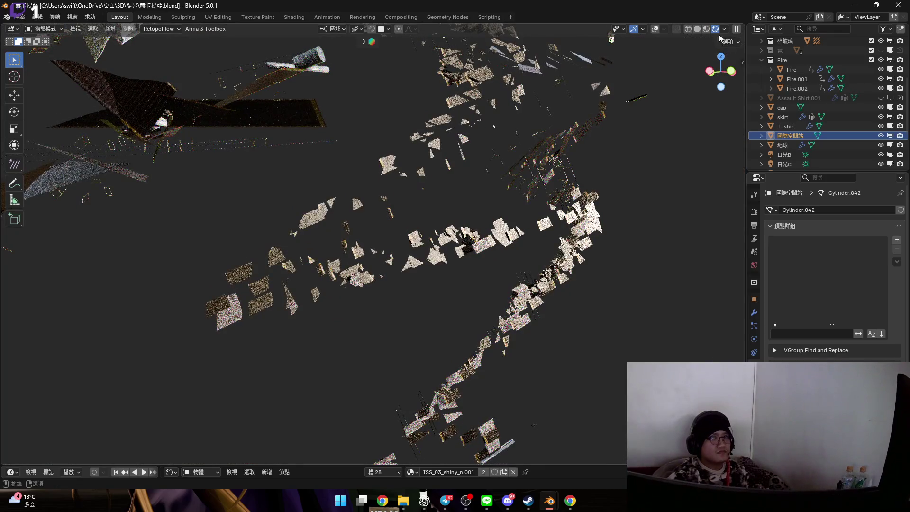
key("z")
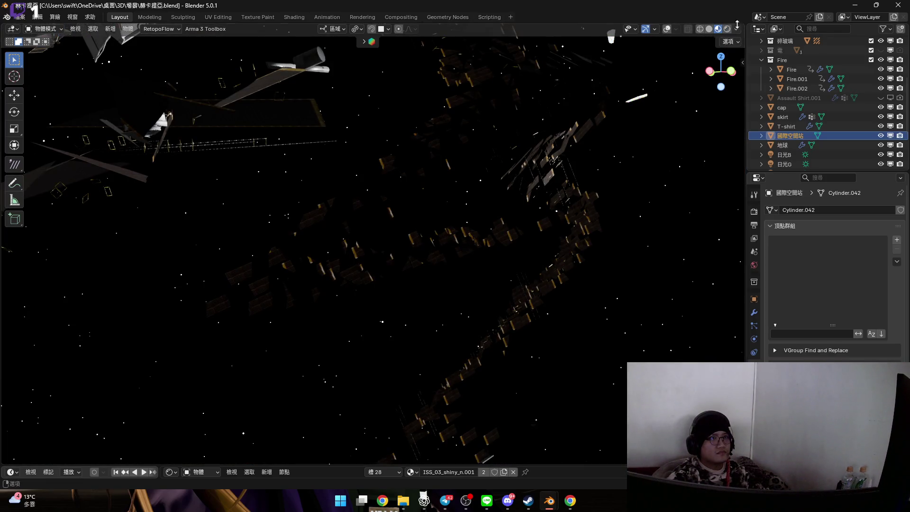
left_click(739, 32)
left_click(688, 88)
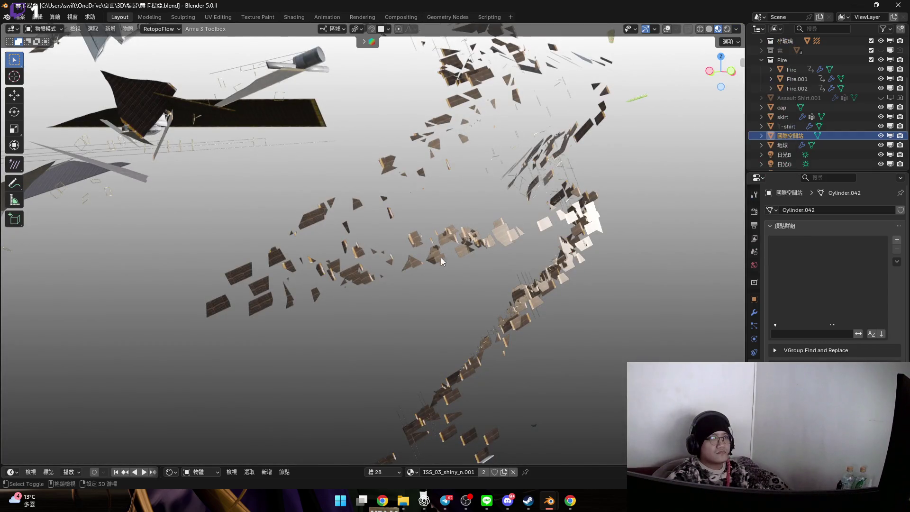
mouse_move(401, 305)
middle_mouse_down()
mouse_move(378, 246)
mouse_move(369, 298)
middle_mouse_up()
scroll(370, 302, "down", 6)
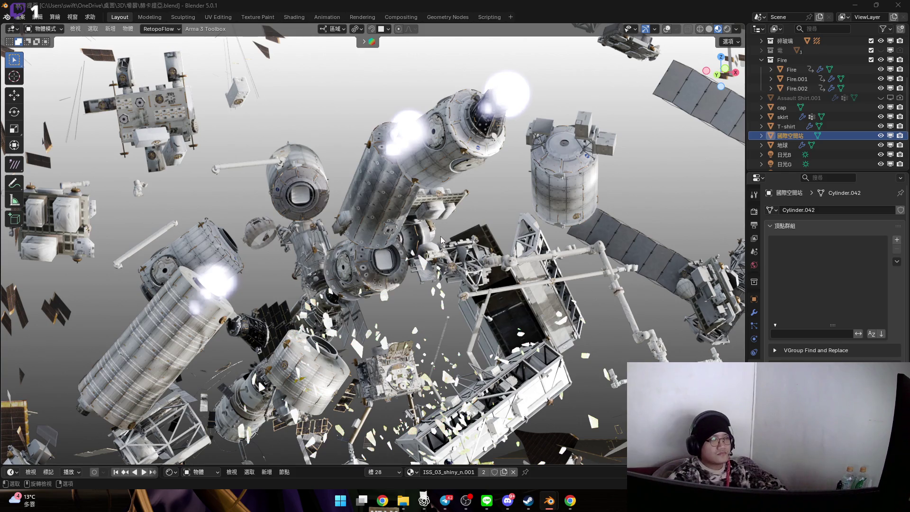
scroll(421, 192, "down", 6)
mouse_move(418, 204)
middle_mouse_down()
mouse_move(421, 192)
mouse_move(412, 194)
middle_mouse_up()
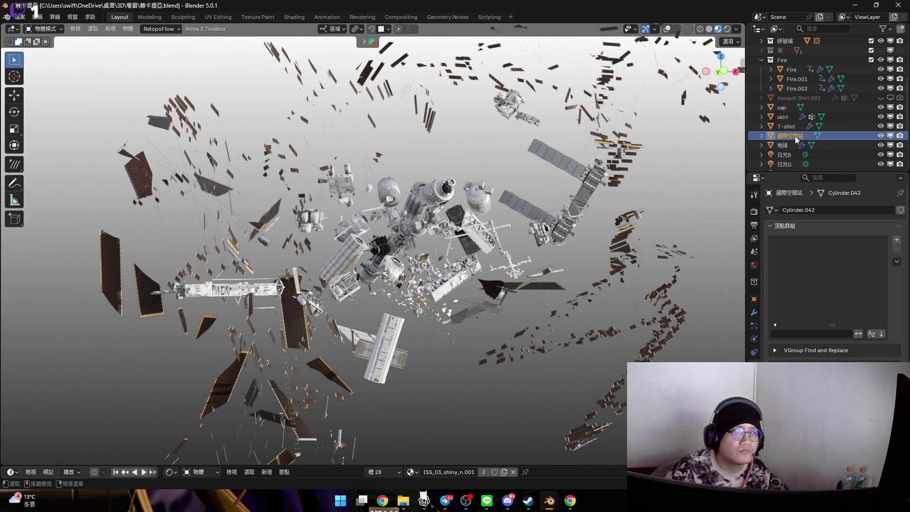
Delete the 國際空間站 collection hierarchy so only Fire, Fire.001 and Fire.002 remain
scroll(479, 232, "up", 8)
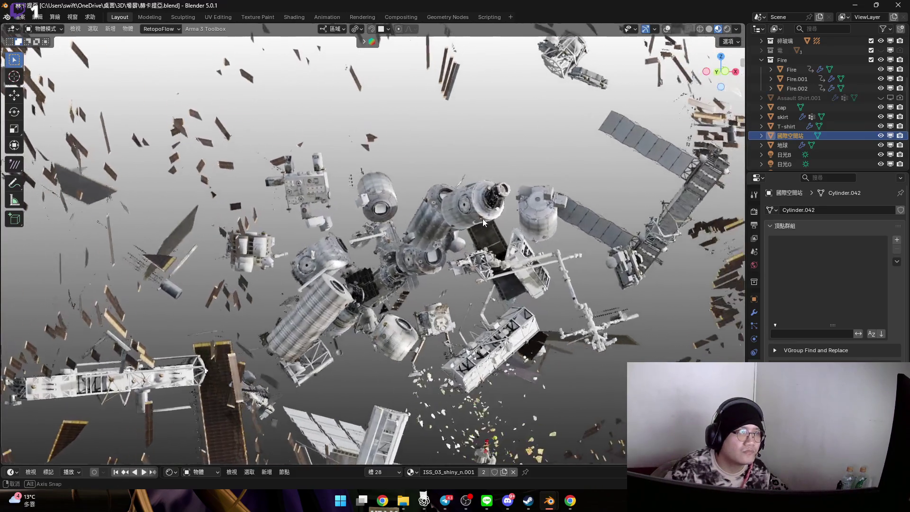
scroll(478, 215, "up", 5)
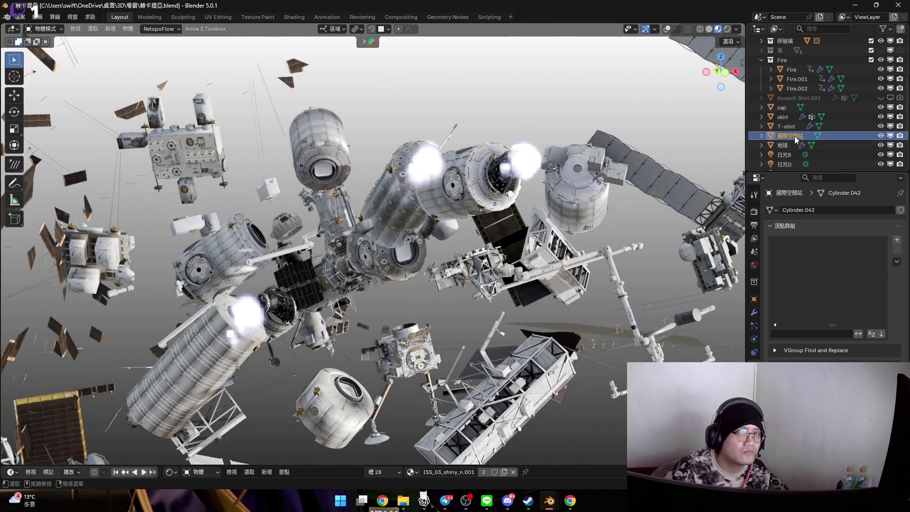
right_click(795, 136)
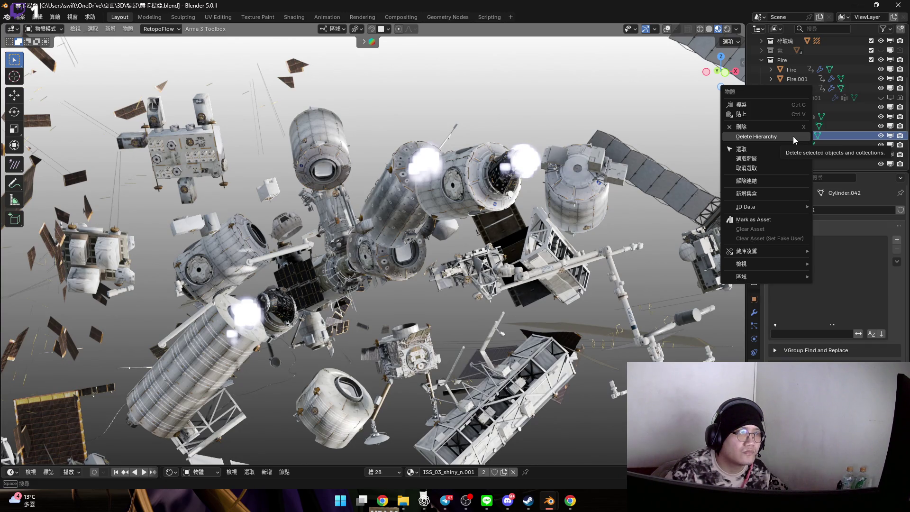
left_click(793, 135)
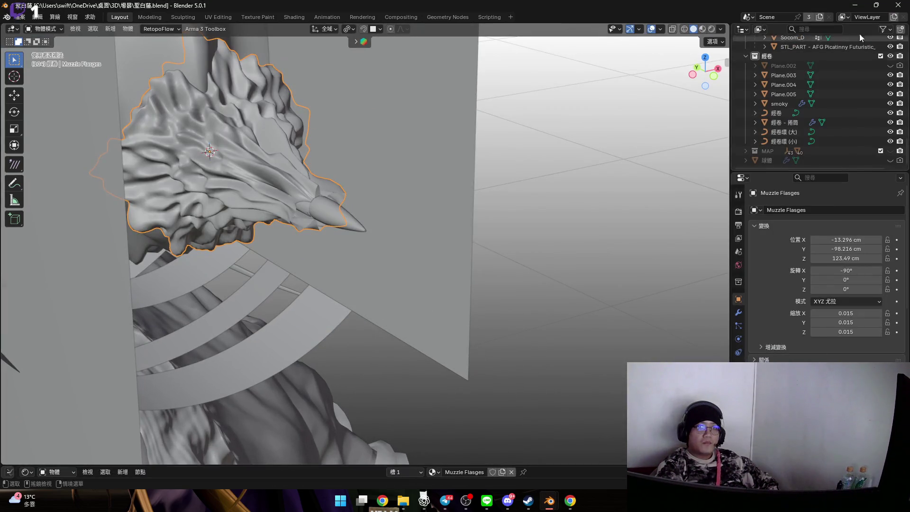
Close the unresponsive 赫卡提亞 Blender window
left_click(899, 5)
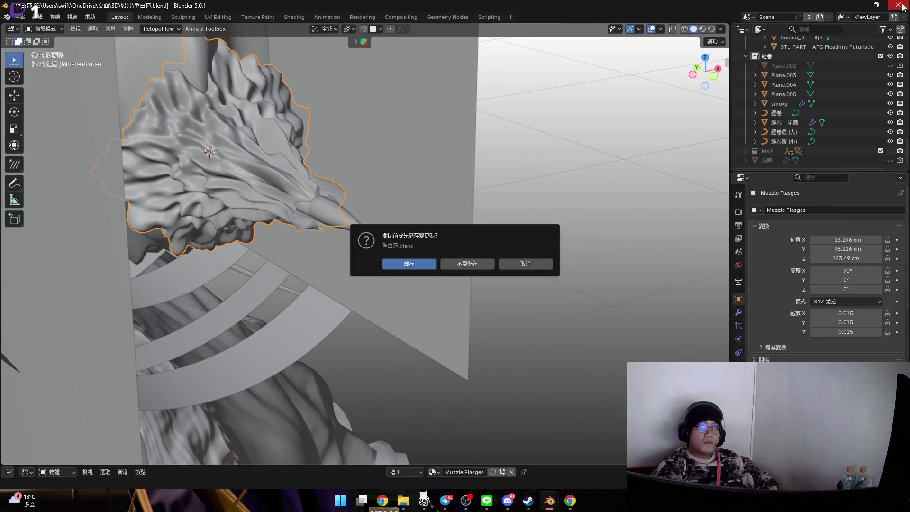
Cancel the save-before-closing prompt to keep 聖白蓮.blend open
left_click(482, 263)
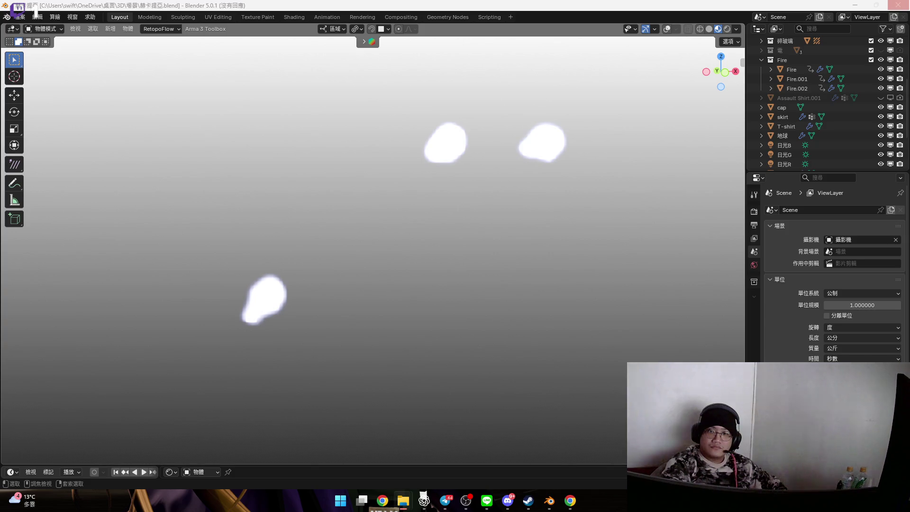
key("F12")
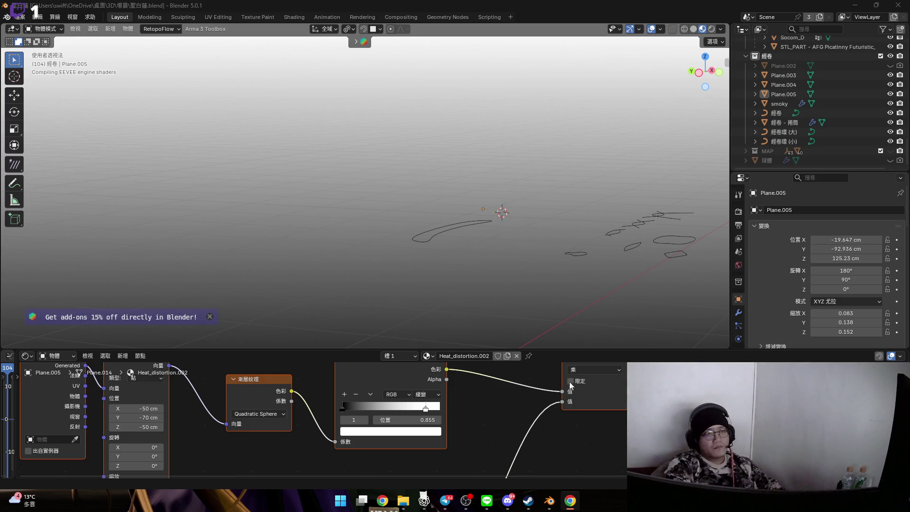
Select Muzzle Flasges and enter Edit Mode with edge selection
scroll(504, 232, "up", 4)
mouse_move(505, 232)
middle_mouse_down()
mouse_move(402, 210)
mouse_move(396, 217)
mouse_move(489, 226)
mouse_move(469, 223)
middle_mouse_up()
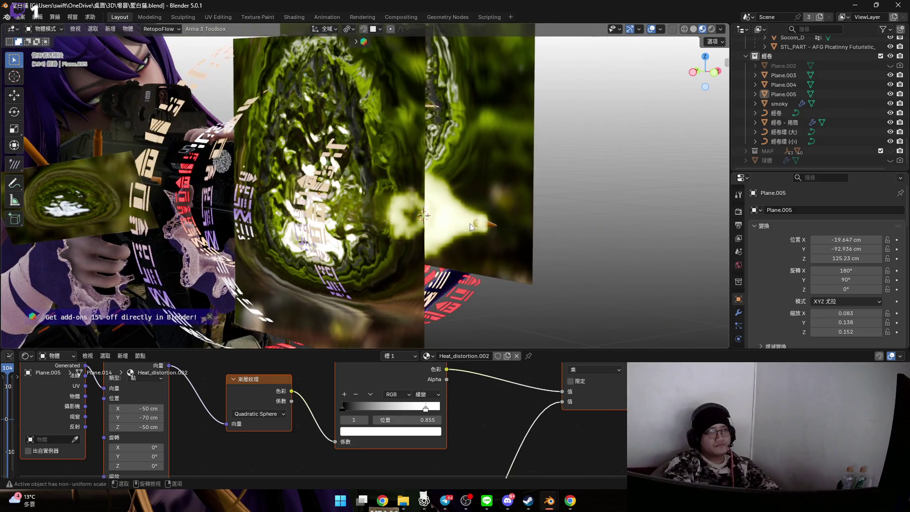
left_click(471, 224)
scroll(479, 226, "up", 3)
key("Tab")
scroll(492, 231, "up", 5)
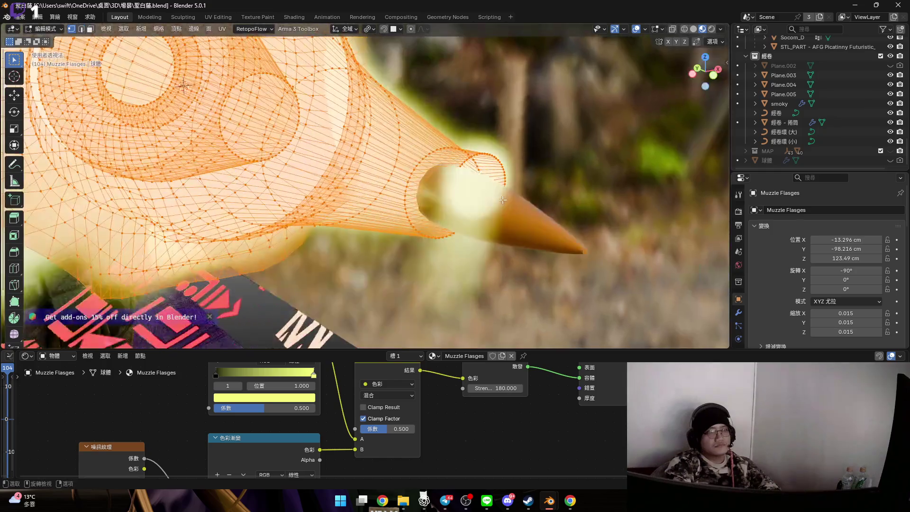
key("2")
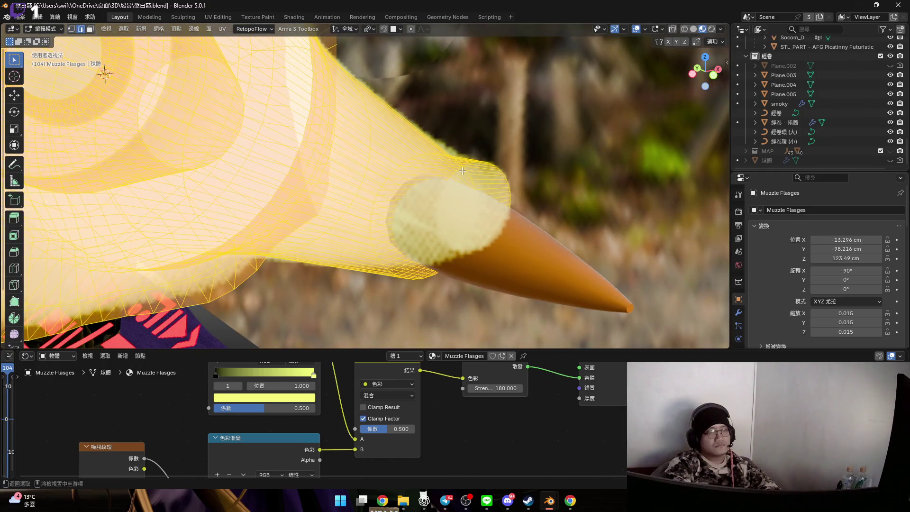
Delete the edge ring at the cone rim and return to Object Mode
scroll(472, 169, "up", 2)
left_click(484, 163)
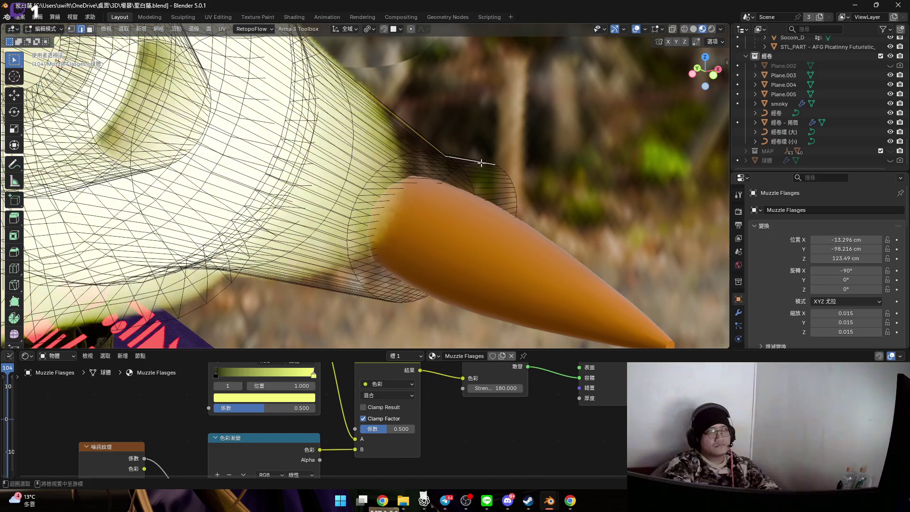
left_click(511, 180, "ctrl")
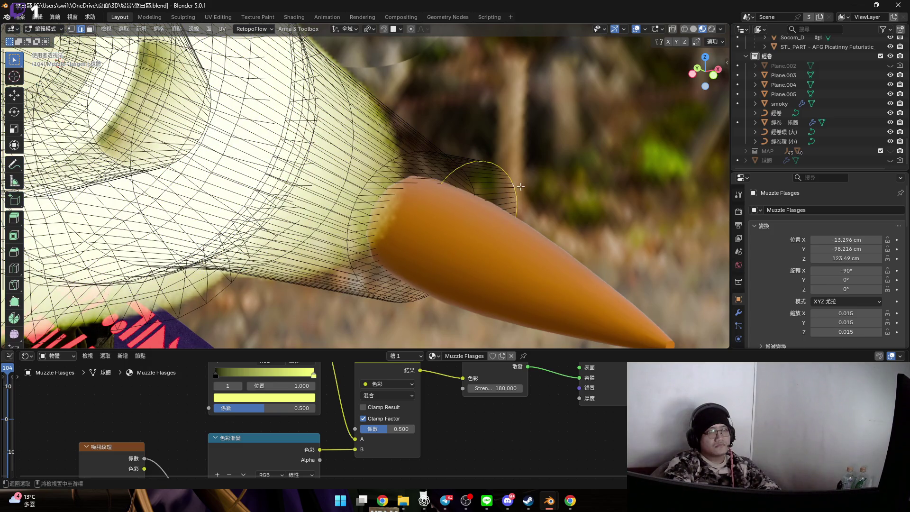
right_click(518, 181)
left_click(521, 183)
scroll(451, 222, "down", 10)
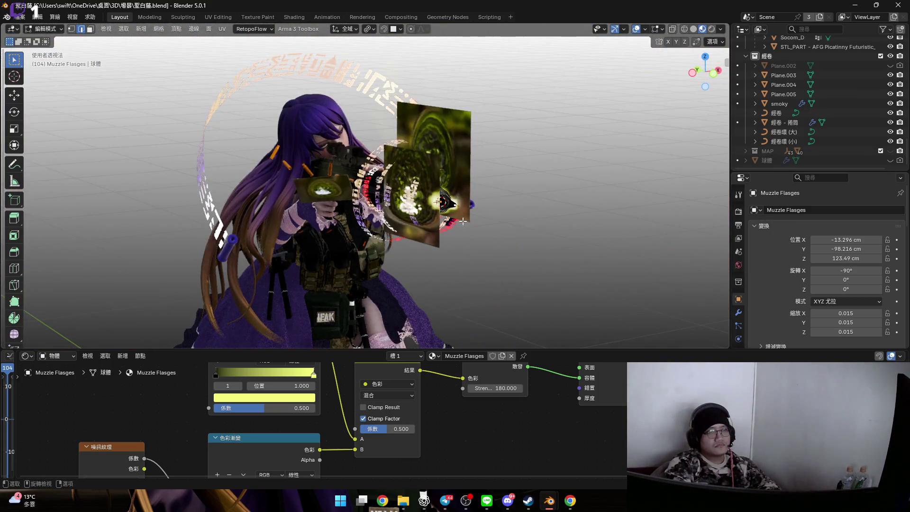
key("Tab")
Close the 聖白蓮 file window
scroll(530, 201, "down", 3)
mouse_move(454, 196)
middle_mouse_down()
mouse_move(474, 187)
mouse_move(460, 174)
middle_mouse_up()
left_click(897, 7)
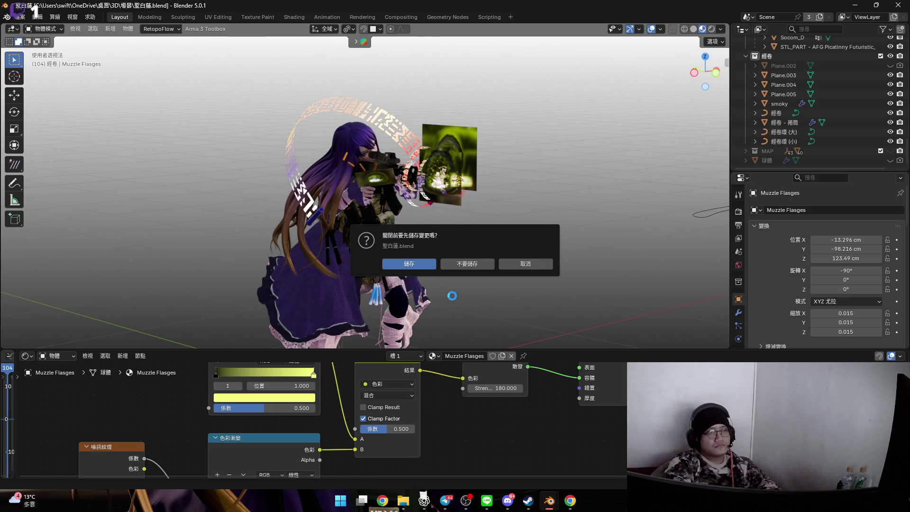
Dismiss the confirmation prompt and close the extra lightning-spark Blender window
mouse_move(553, 501)
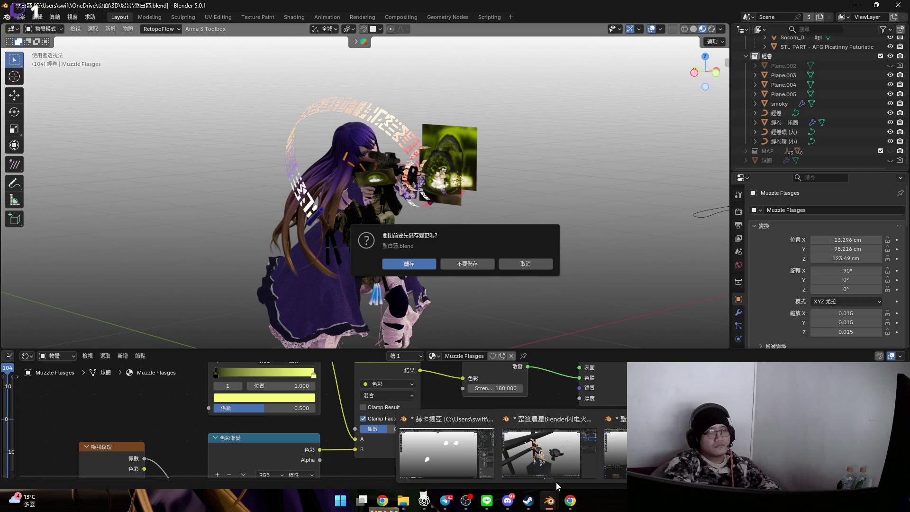
left_click(567, 469)
left_click(551, 263)
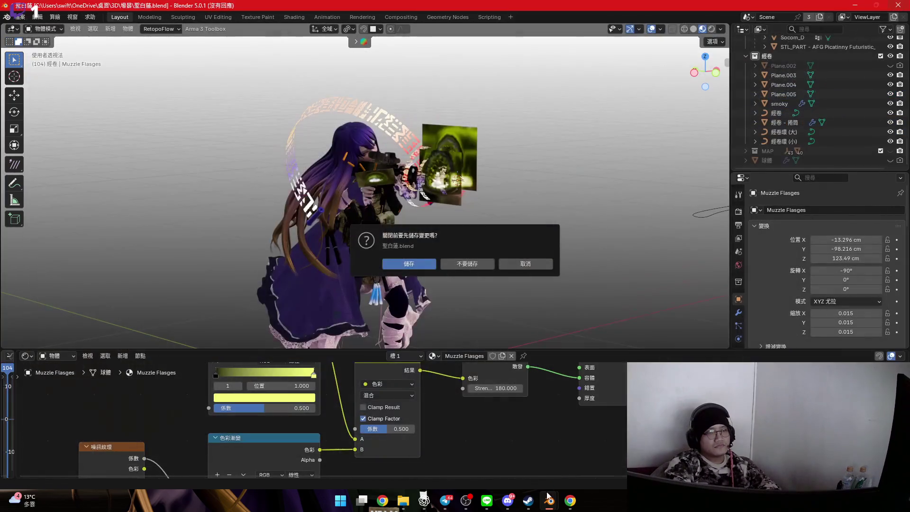
mouse_move(549, 501)
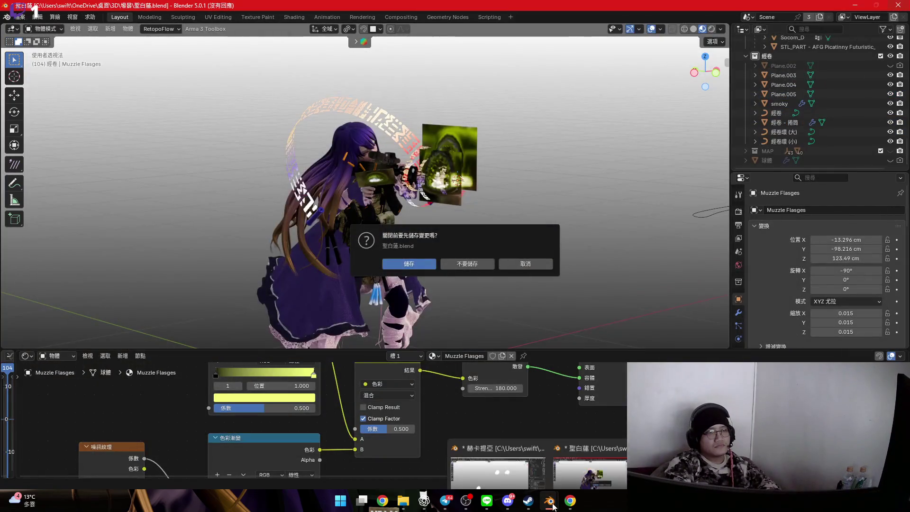
left_click(534, 435)
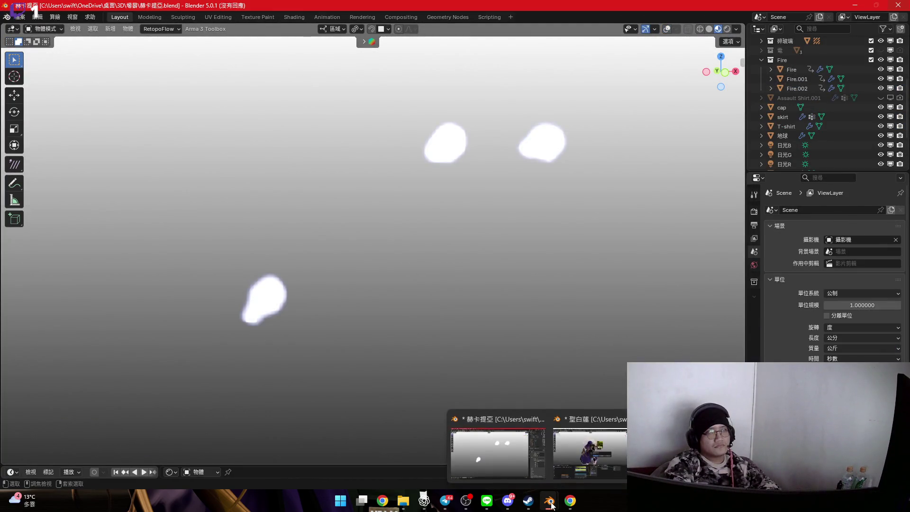
Bring the 赫卡提亞 window forward and paste the copied debris objects with Ctrl+V
left_click(587, 484)
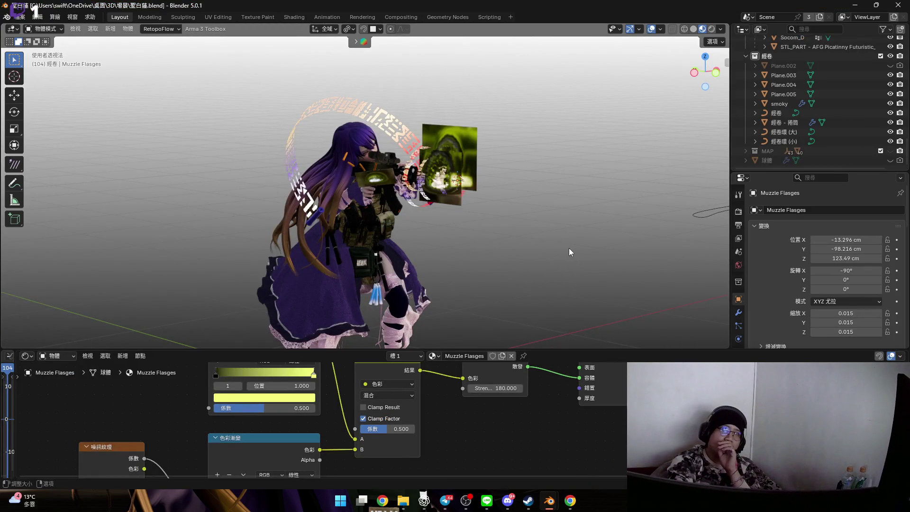
mouse_move(550, 501)
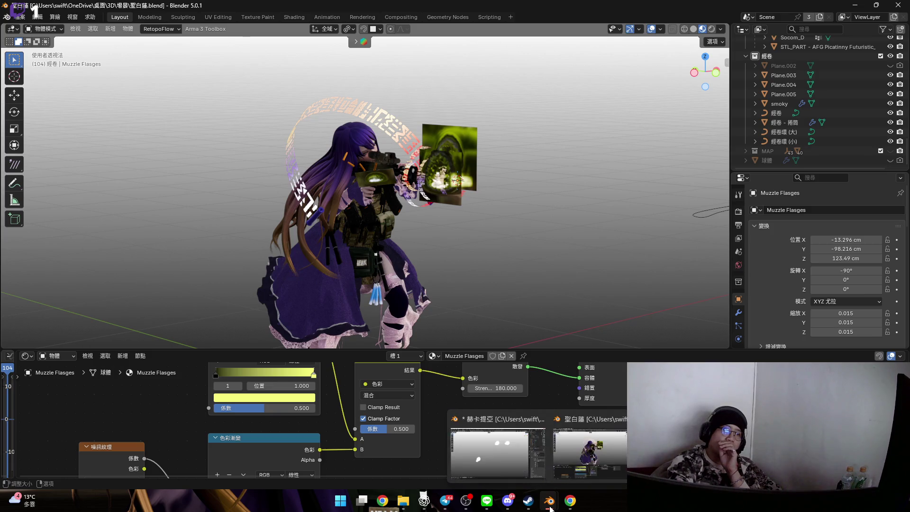
left_click(493, 453)
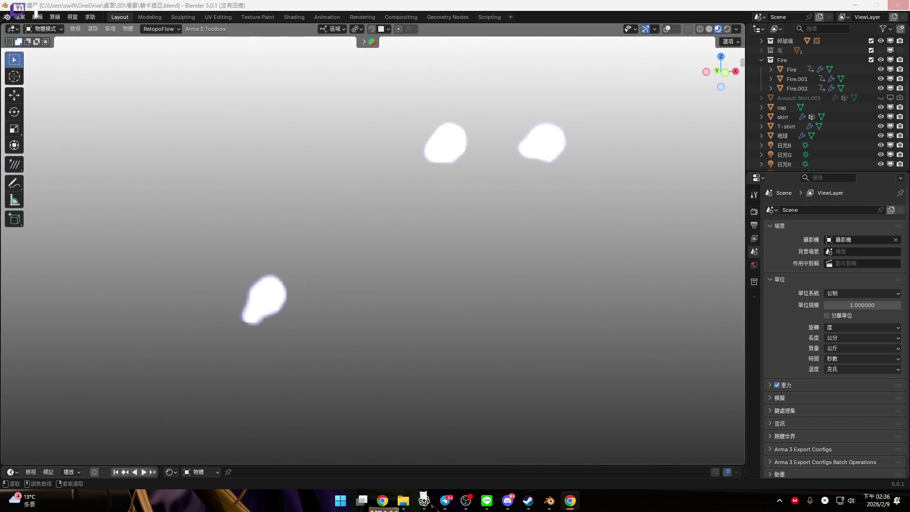
key("ctrl+v")
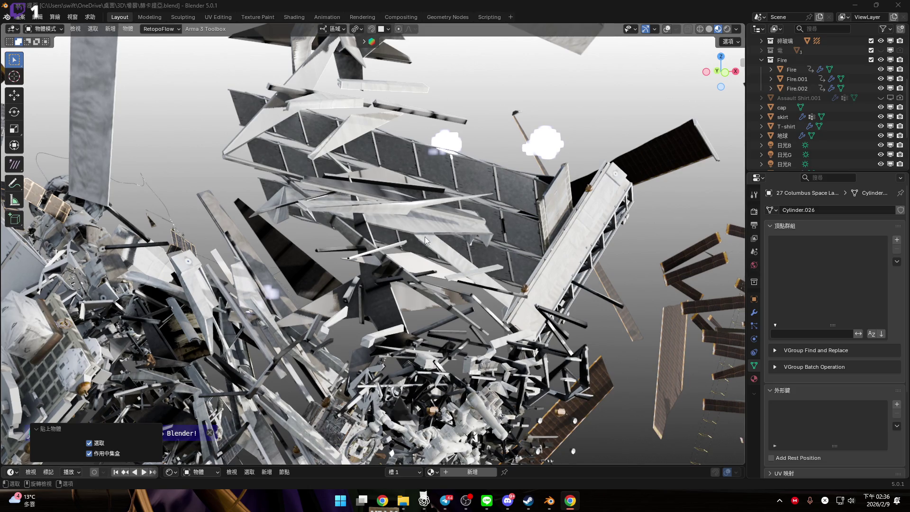
Zoom out to see the pasted space station debris around the white flames
middle_click_drag(431, 219, 433, 220)
scroll(434, 220, "down", 3)
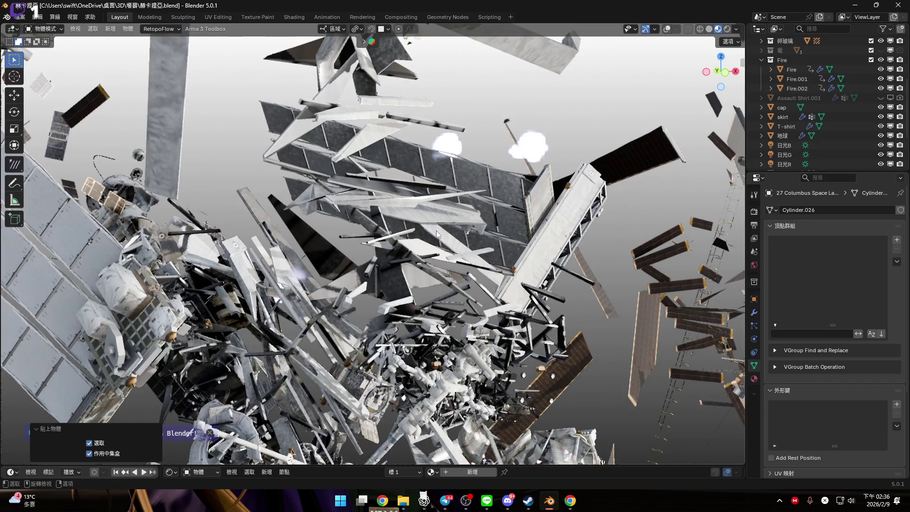
scroll(436, 231, "down", 3)
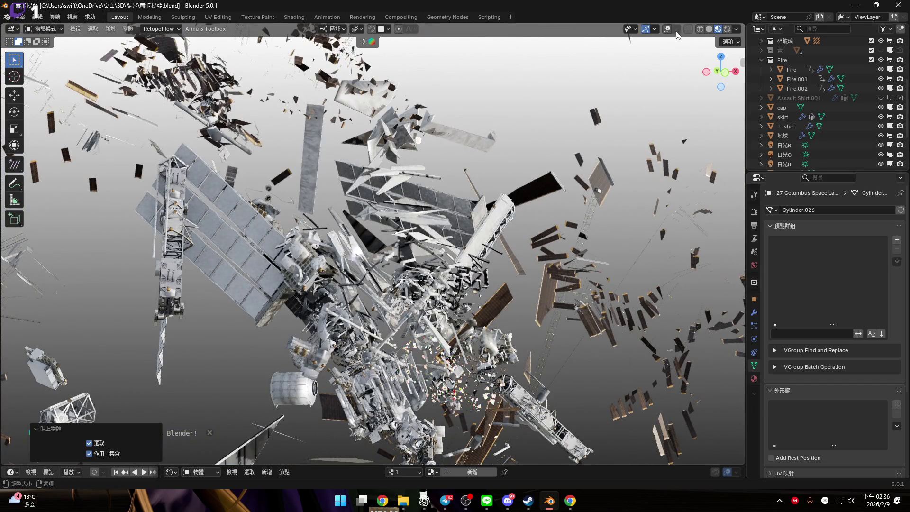
Move the pasted debris into a new 國際空間站 collection, then collapse and hide it
left_click(670, 29)
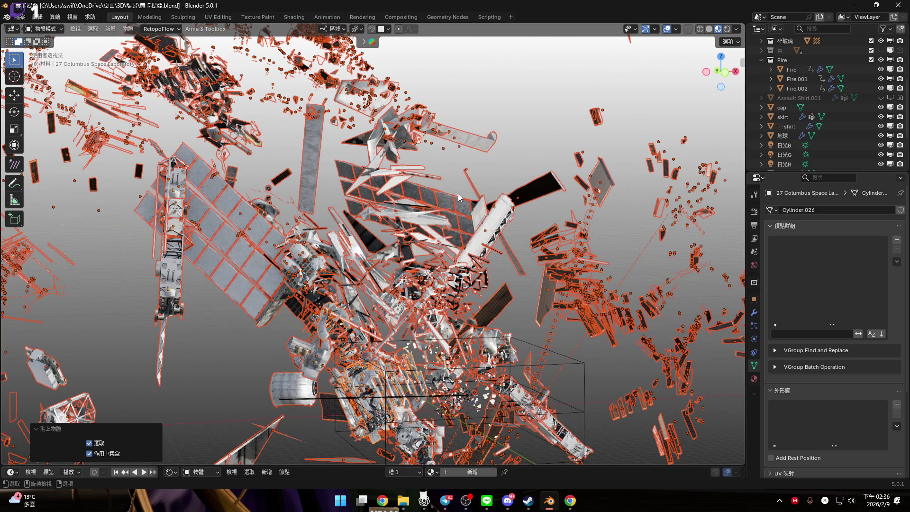
middle_click_drag(466, 213, 459, 188, "shift")
key("m")
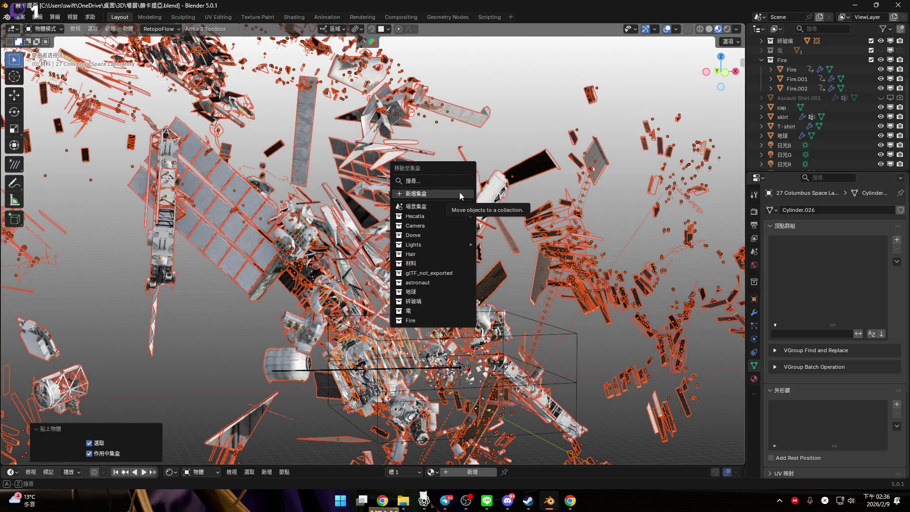
left_click(460, 192)
type("國一")
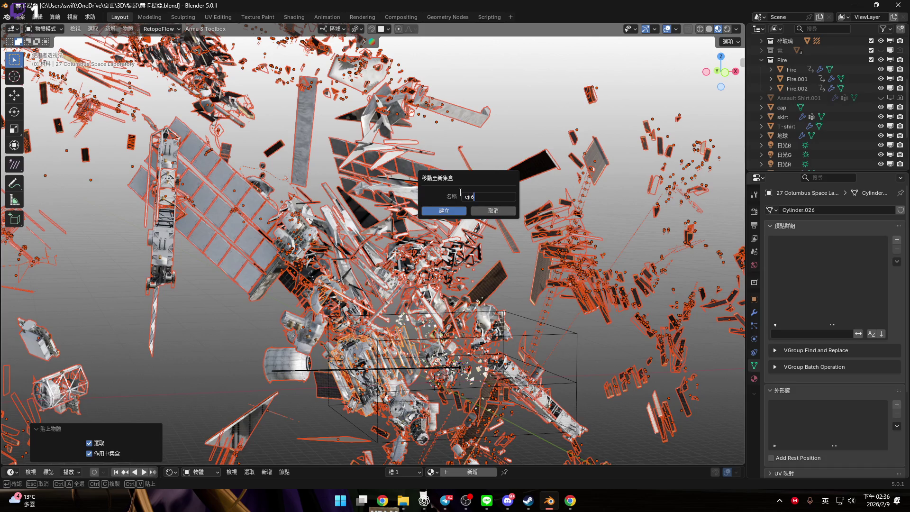
type("際空間站")
key("Return")
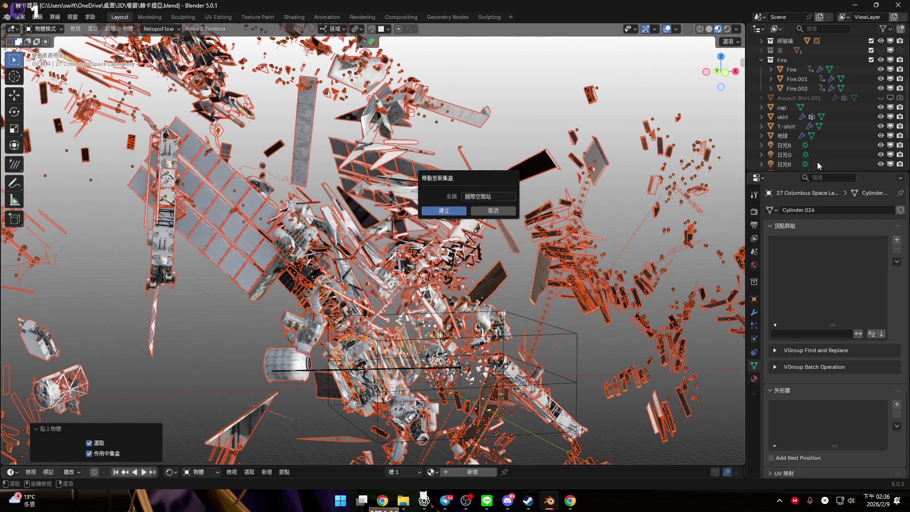
key("Return")
left_click(761, 97)
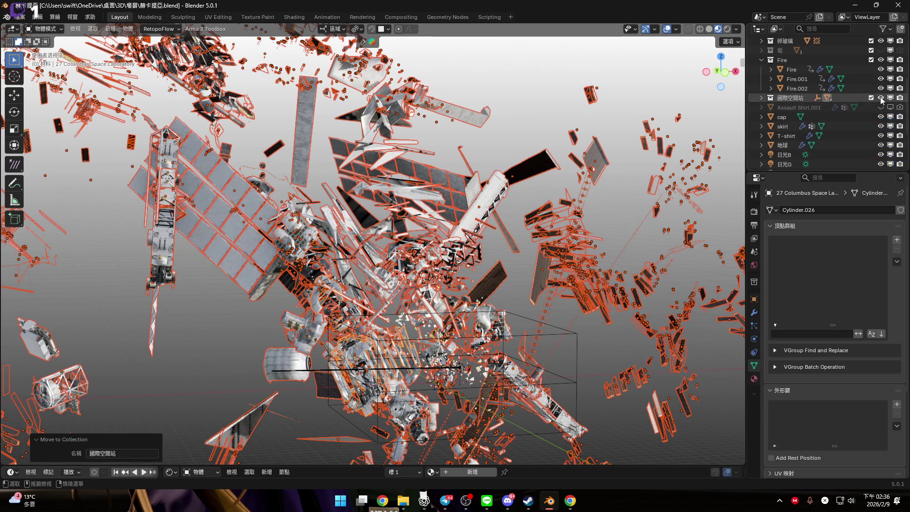
left_click(880, 96)
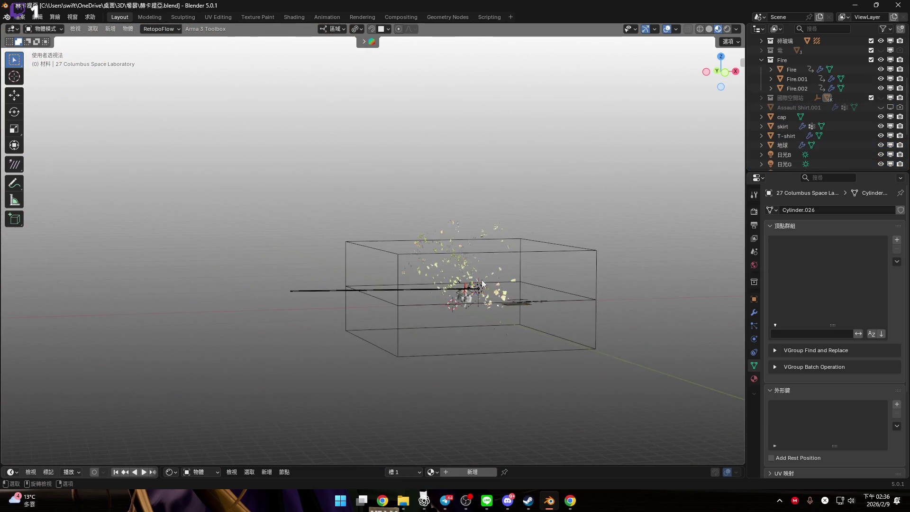
Unhide the debris with Alt+H and briefly check the scene camera view
scroll(482, 284, "up", 4)
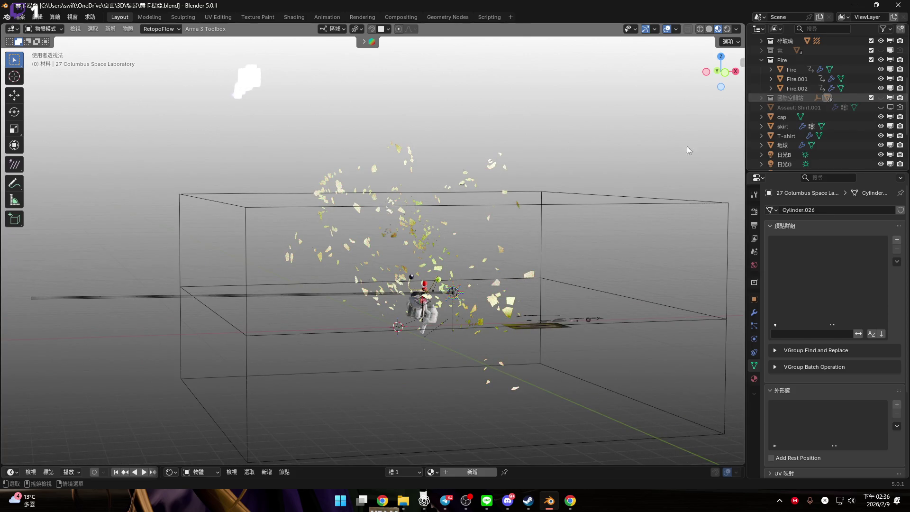
key("alt+h")
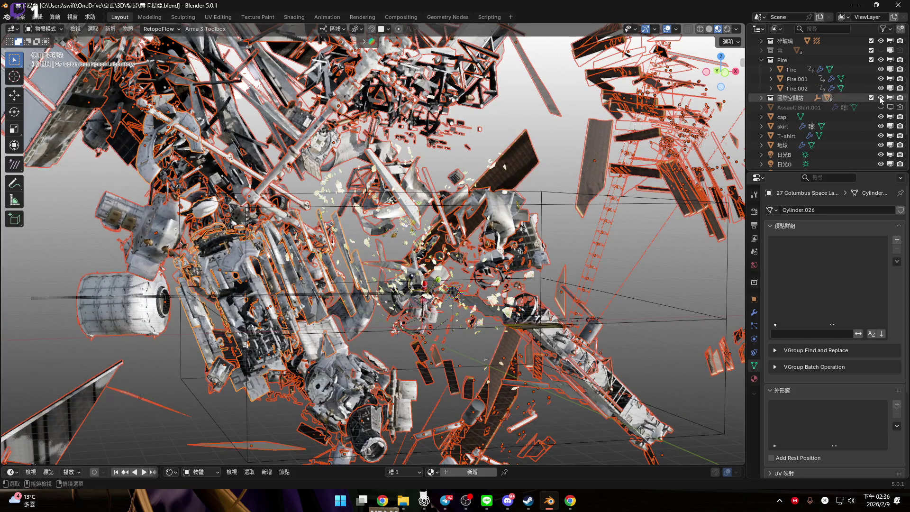
middle_click_drag(417, 265, 443, 245)
scroll(449, 240, "up", 5)
scroll(448, 241, "up", 2)
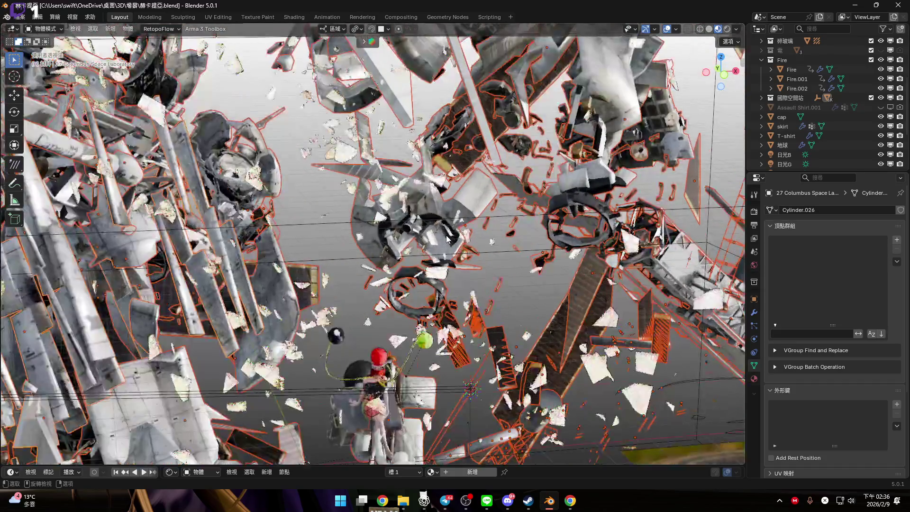
scroll(493, 244, "down", 1)
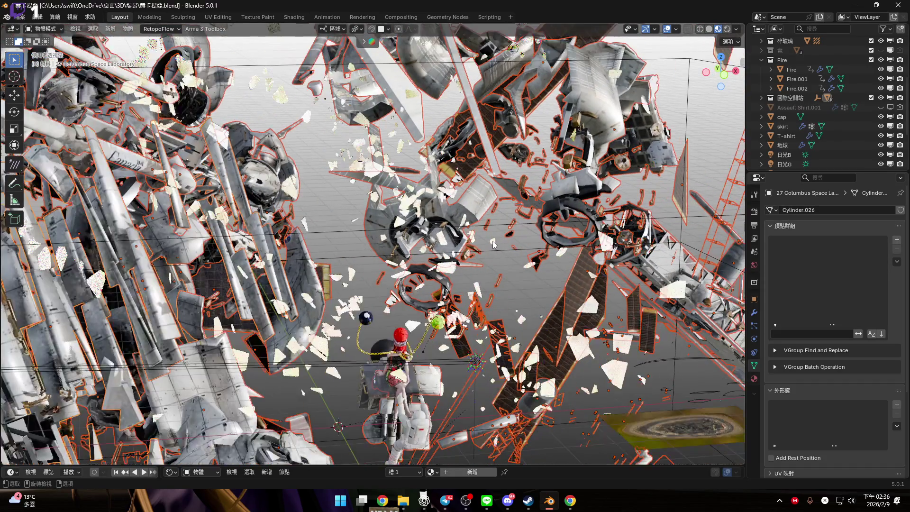
scroll(493, 244, "down", 2)
key("KP_0")
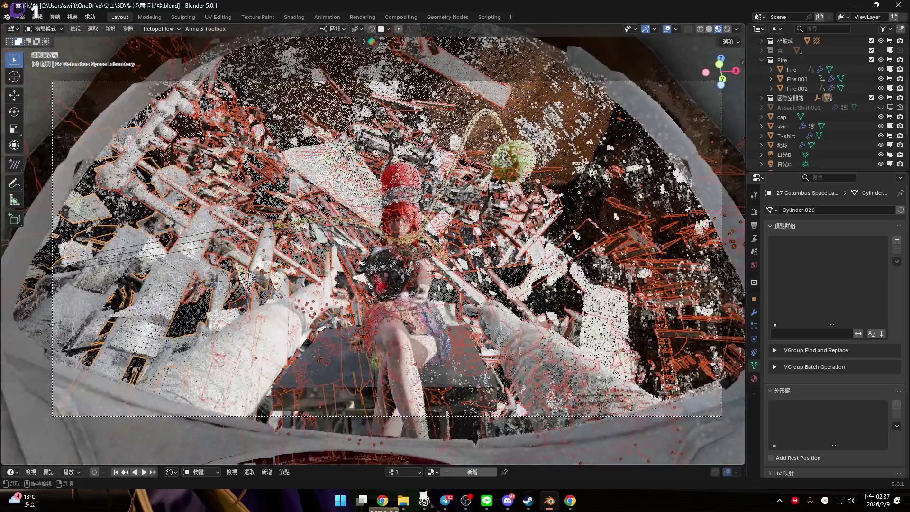
key("KP_0")
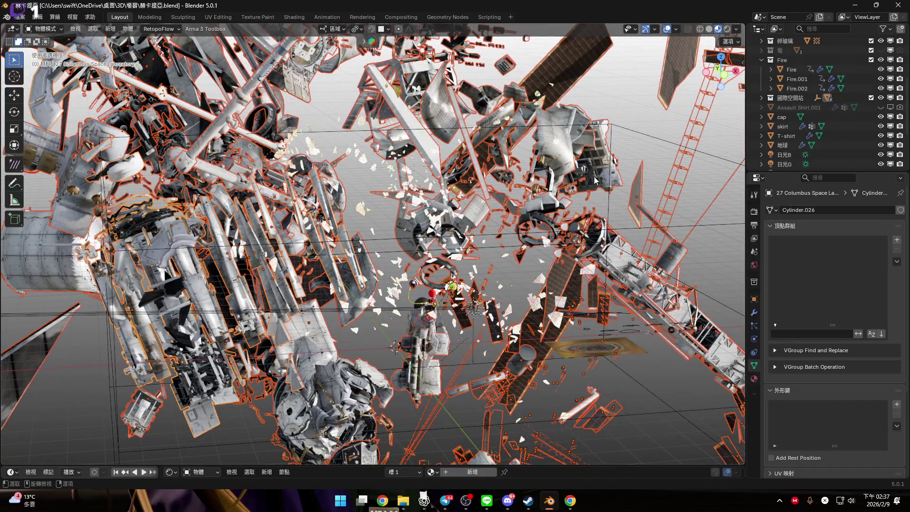
Cancel the Move to Collection menu and bring up the object context menu for the debris
key("m")
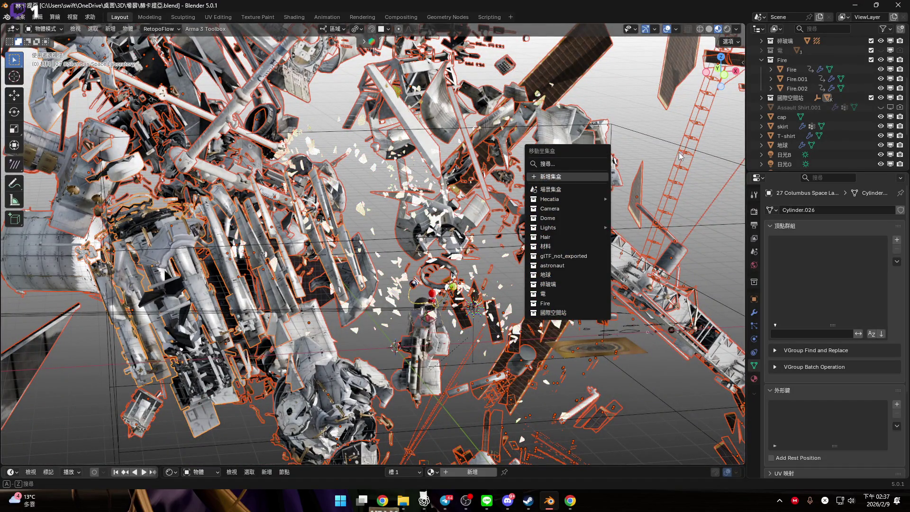
key("Escape")
middle_click_drag(578, 126, 574, 145)
right_click(575, 145)
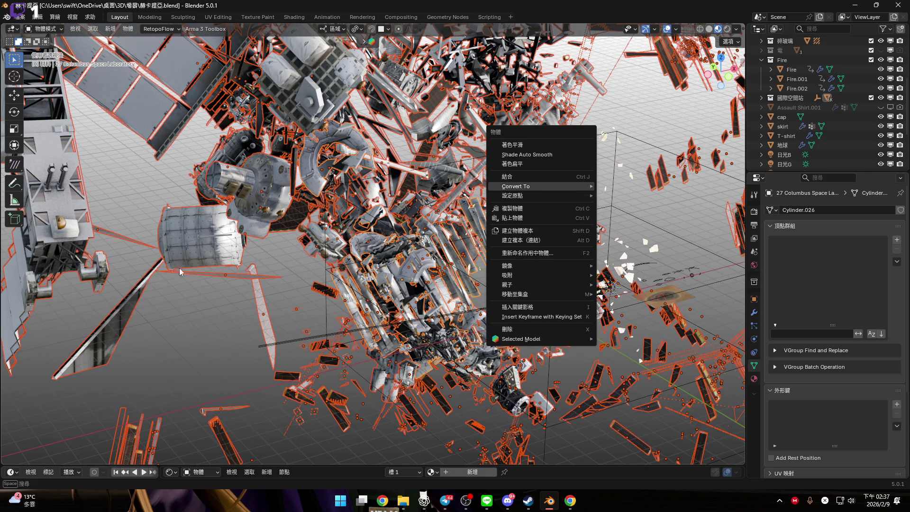
Orbit in close to the debris, dismissing the object context menu unused
mouse_move(201, 268)
middle_mouse_down()
mouse_move(279, 218)
mouse_move(252, 195)
mouse_move(265, 231)
middle_mouse_up()
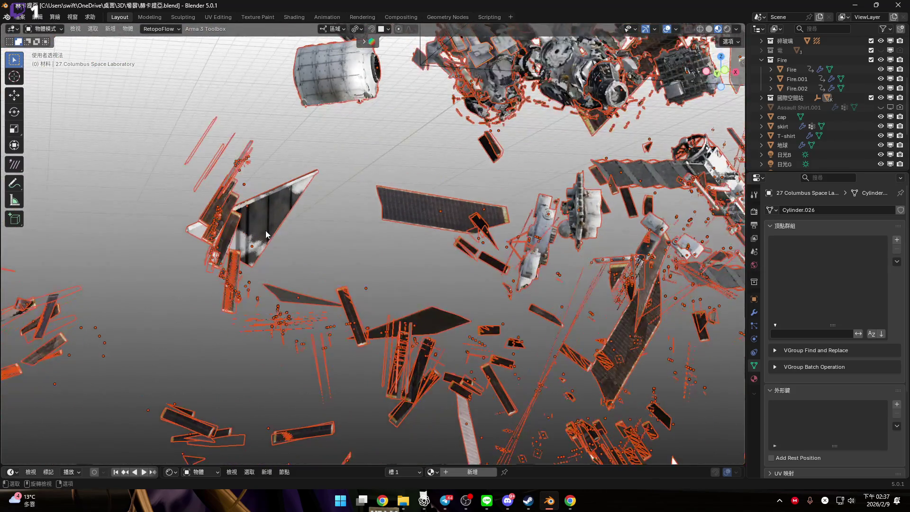
scroll(266, 231, "up", 4)
scroll(281, 207, "up", 2)
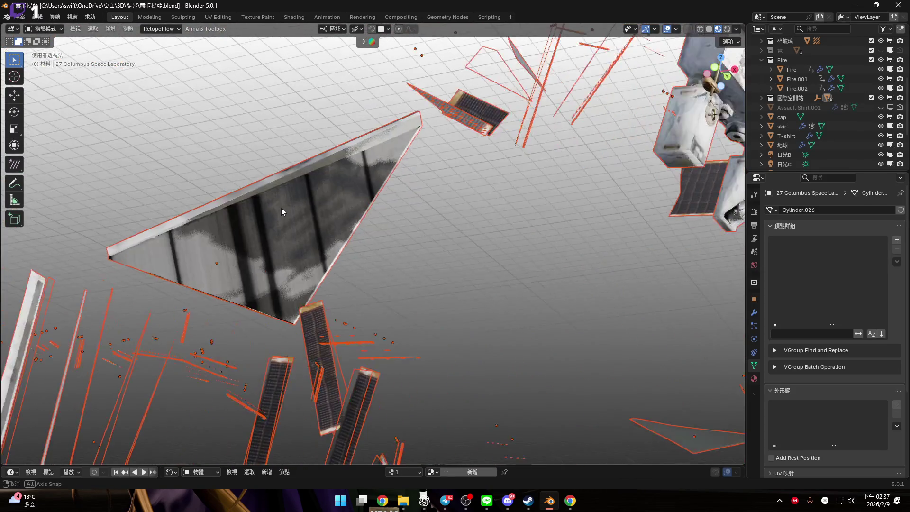
right_click(281, 207)
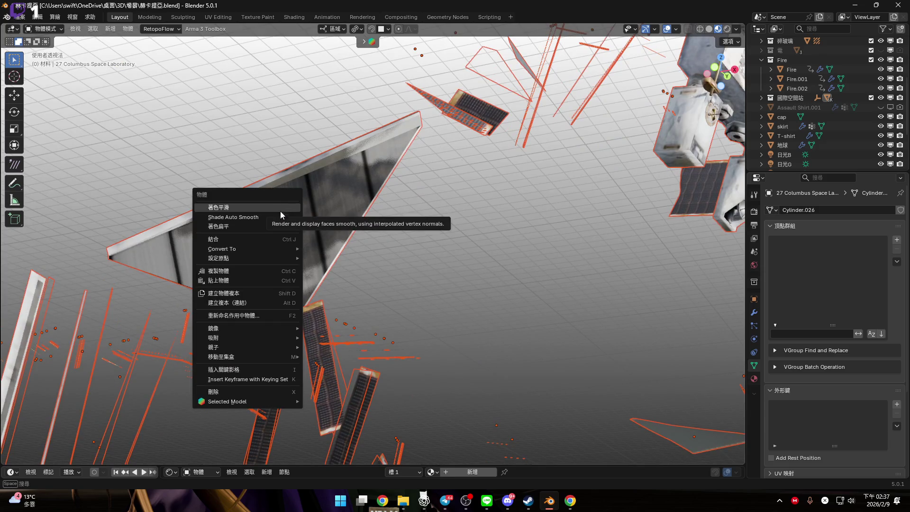
left_click(530, 205)
Make the dark cylindrical PMA module the active object and open the Object context menu
scroll(530, 206, "down", 8)
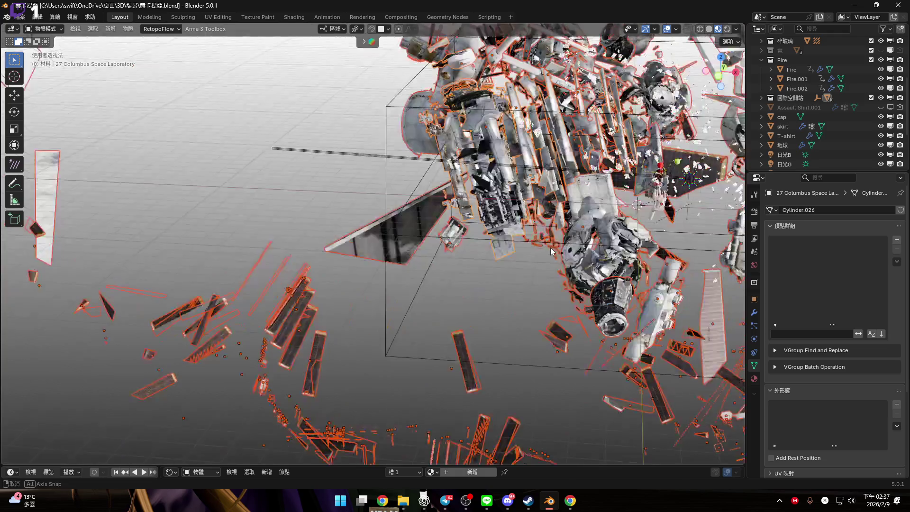
middle_click_drag(462, 216, 476, 208, "shift")
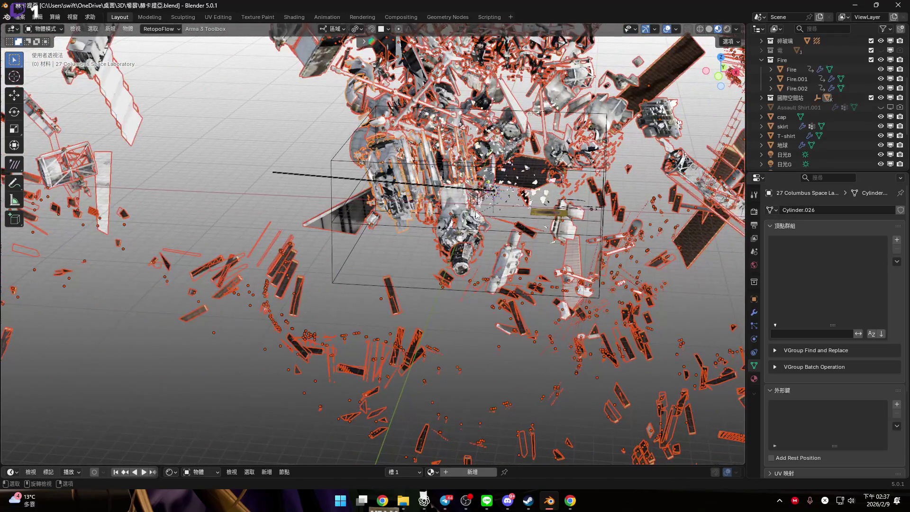
scroll(522, 199, "up", 4)
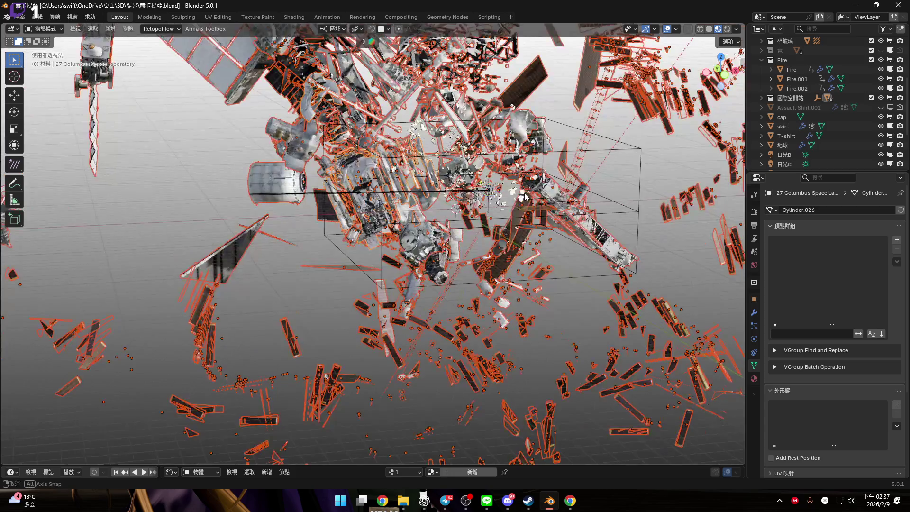
scroll(392, 267, "up", 7)
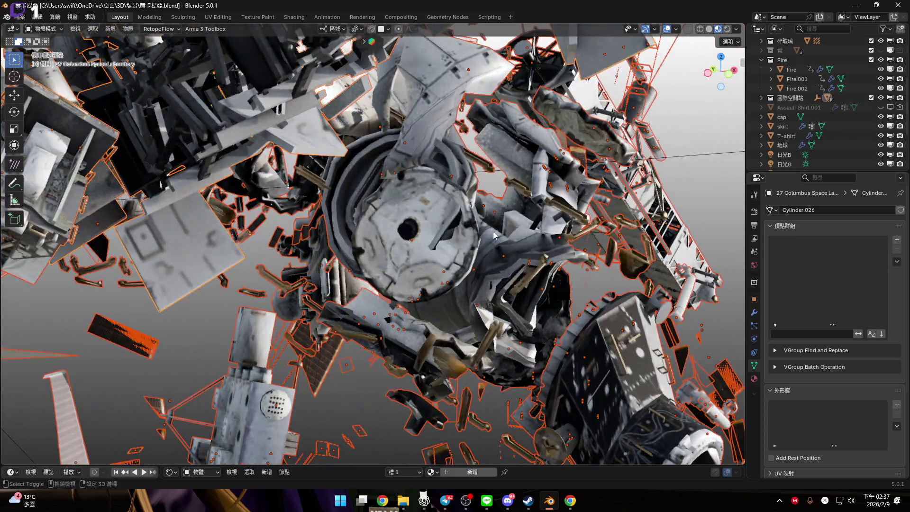
middle_click_drag(493, 235, 477, 243, "shift")
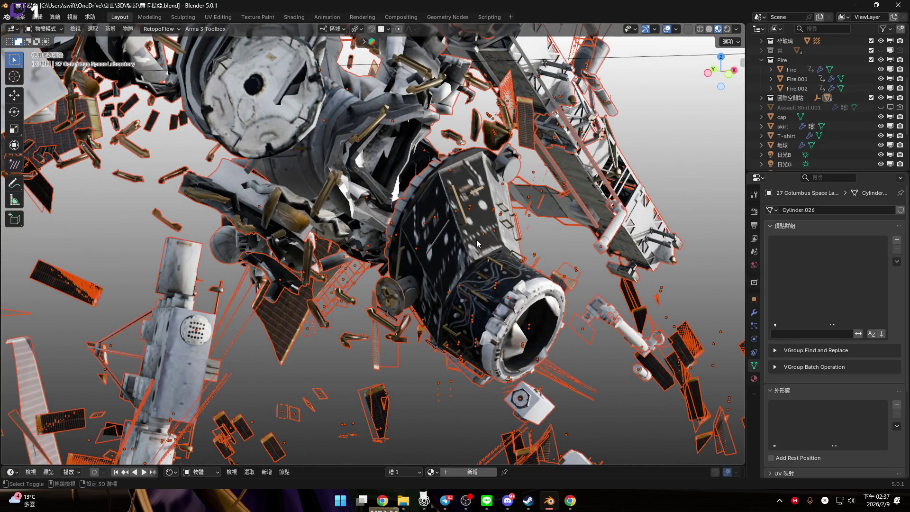
left_click(477, 243)
right_click(476, 240)
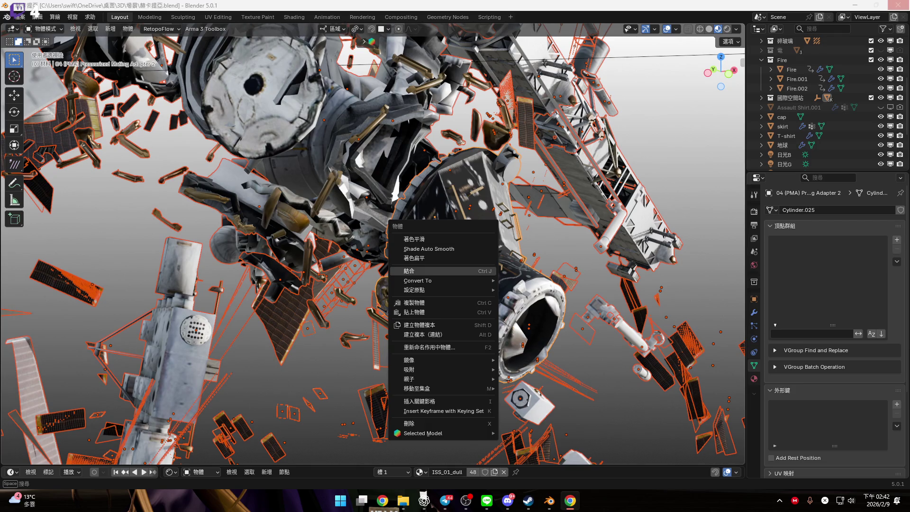
Choose Join from the Object context menu to merge the selected debris
left_click(417, 271)
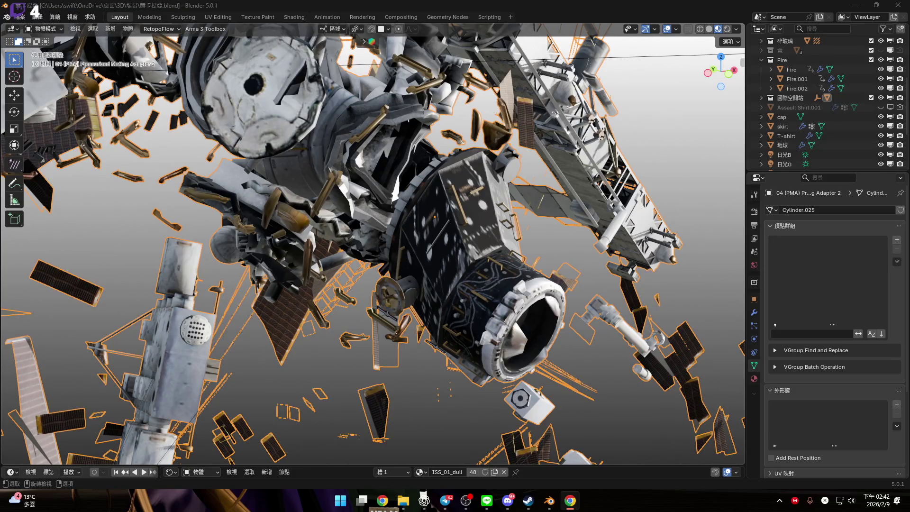
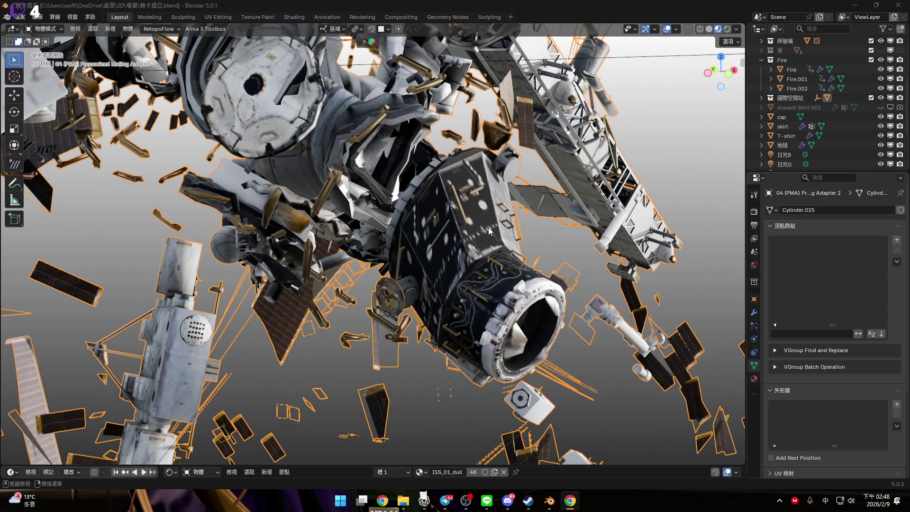
Select Fire, Fire.001 and Fire.002 and frame the view on them
scroll(366, 303, "down", 3)
mouse_move(454, 294)
middle_mouse_down()
mouse_move(417, 238)
mouse_move(417, 218)
middle_mouse_up()
scroll(417, 219, "up", 6)
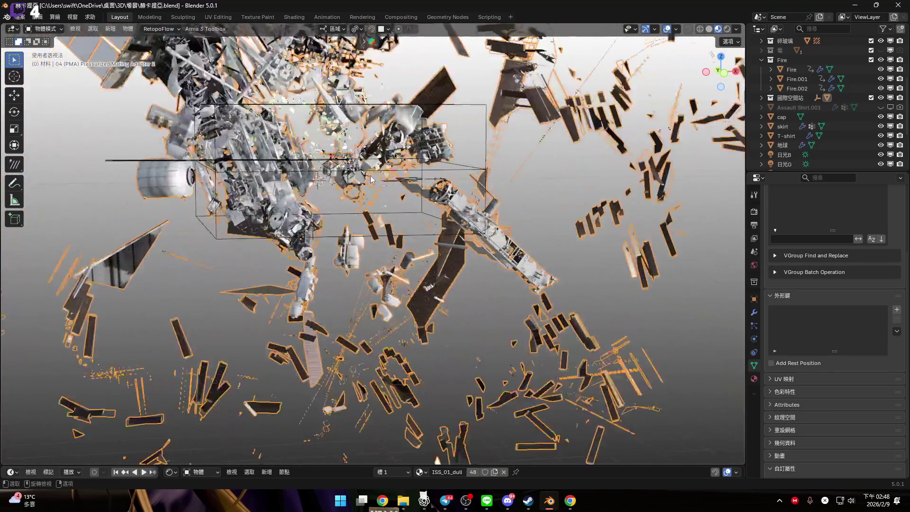
scroll(812, 101, "up", 2)
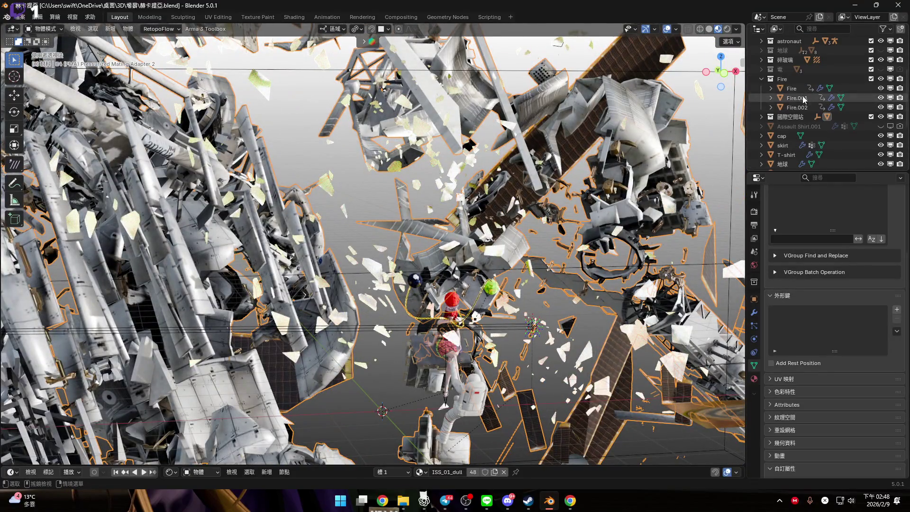
left_click(797, 91)
left_click(797, 107, "shift")
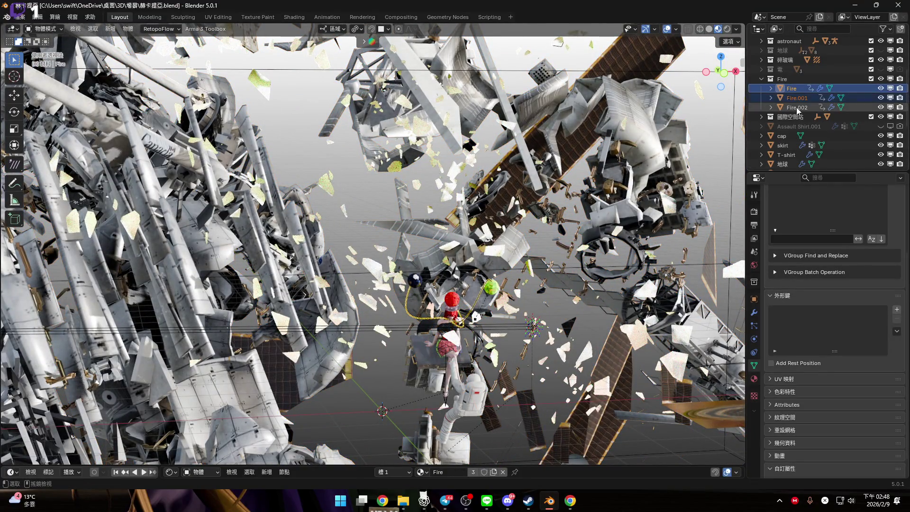
key("KP_Decimal")
mouse_move(519, 257)
middle_mouse_down()
mouse_move(493, 198)
mouse_move(547, 204)
mouse_move(514, 219)
mouse_move(536, 229)
mouse_move(515, 258)
middle_mouse_up()
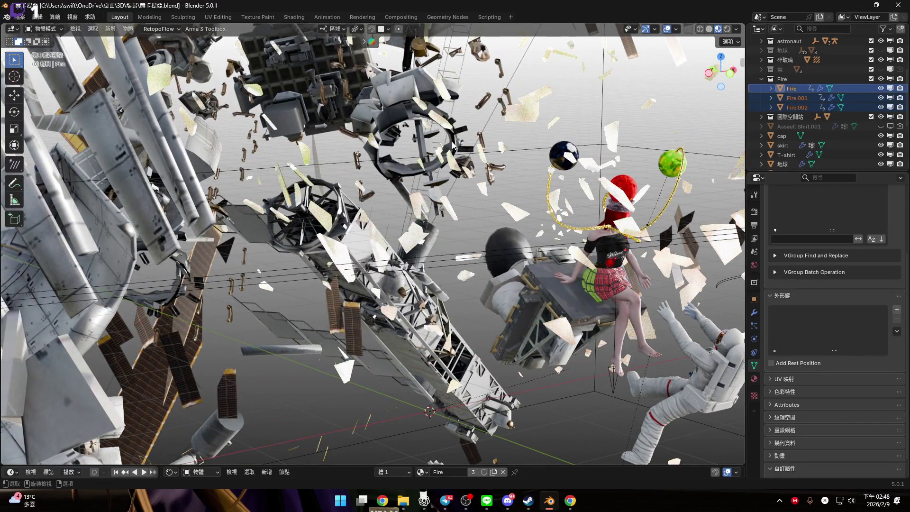
Select the glass shards and space station, then make a trial move along Y
left_click(509, 228)
scroll(505, 225, "down", 2)
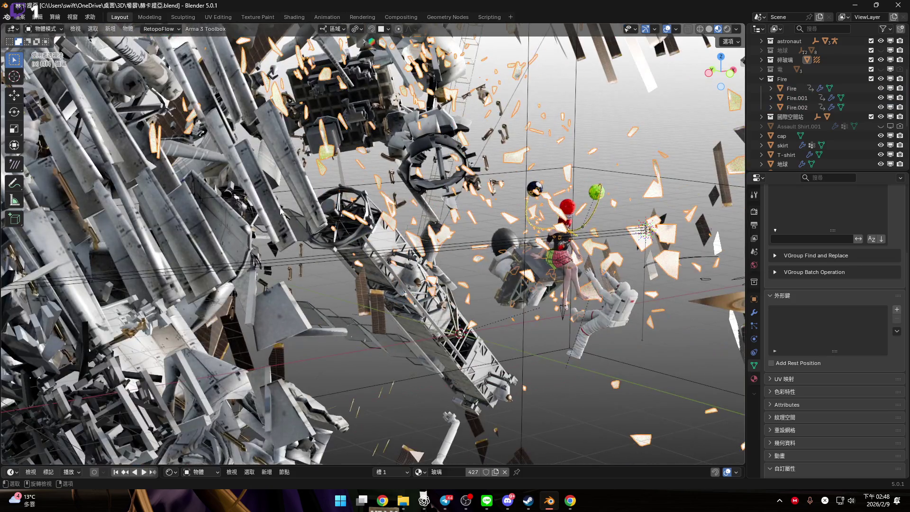
left_click(436, 238)
middle_click_drag(435, 237, 518, 253, "alt")
scroll(518, 252, "down", 3)
key("g")
key("y")
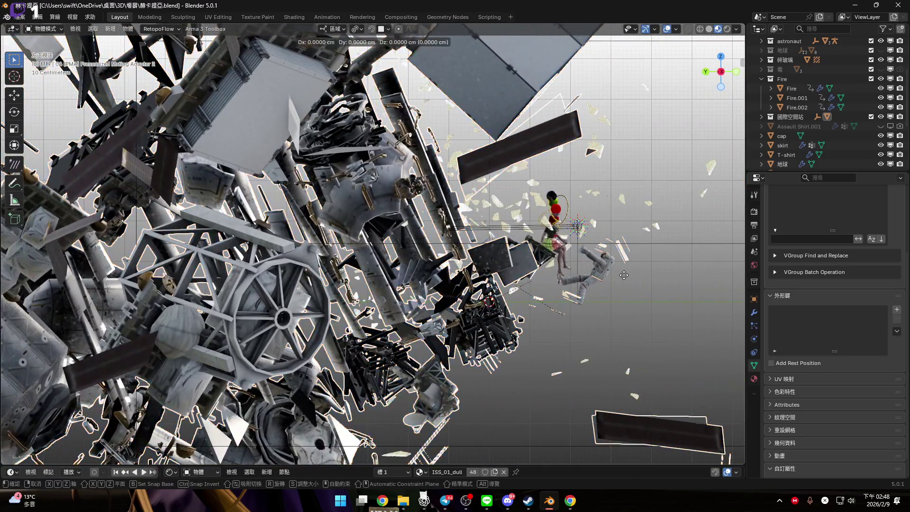
left_click(558, 275)
Move the debris 1658.6 cm along Y and check it through the camera
scroll(542, 226, "up", 3)
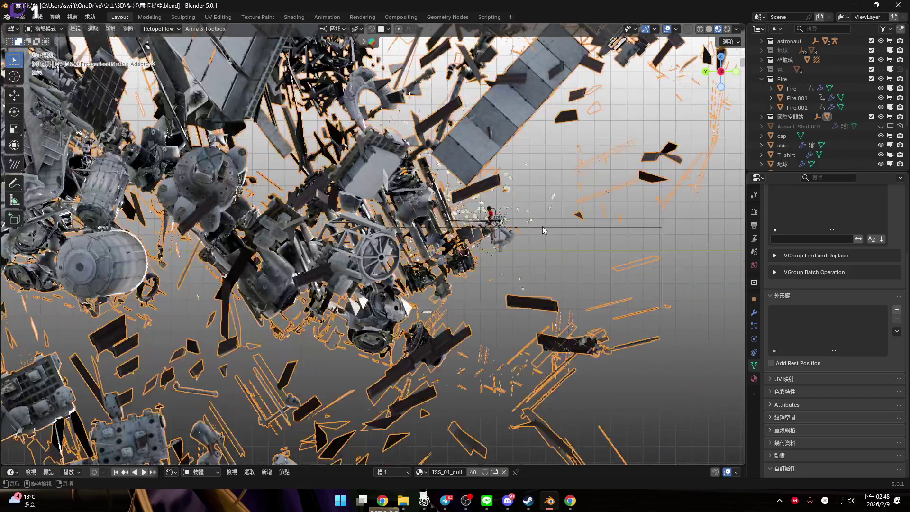
key("g")
key("y")
key("y")
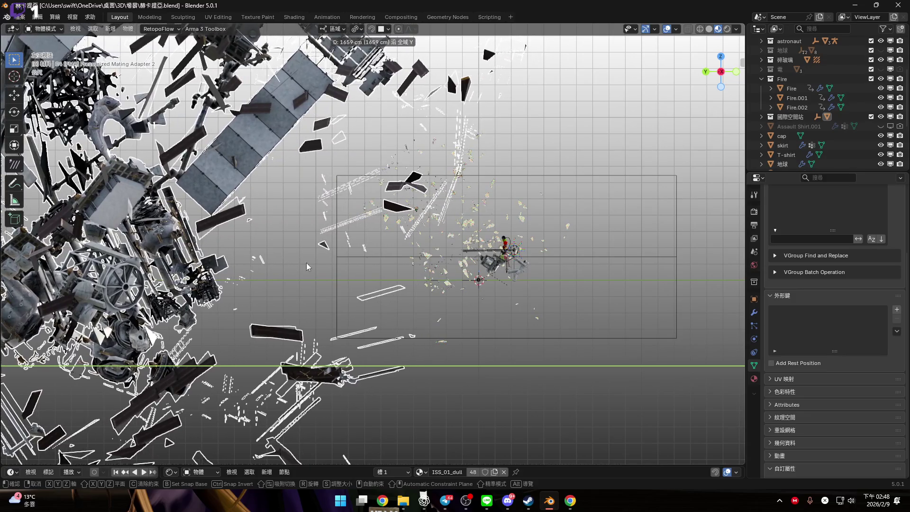
left_click(307, 263)
key("KP_0")
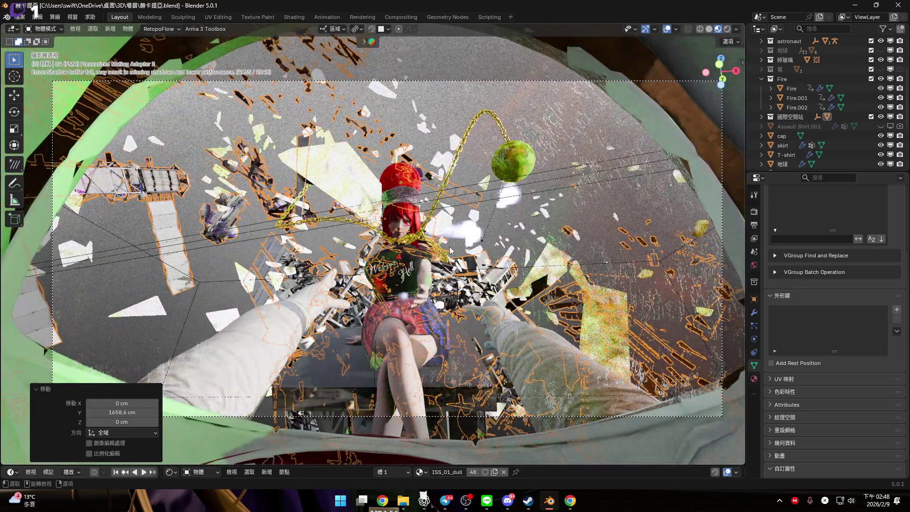
Offset the debris by 740.77, -796.18, 1538.1 cm behind the seated figure
key("ctrl+KP_3")
middle_click_drag(463, 256, 356, 238)
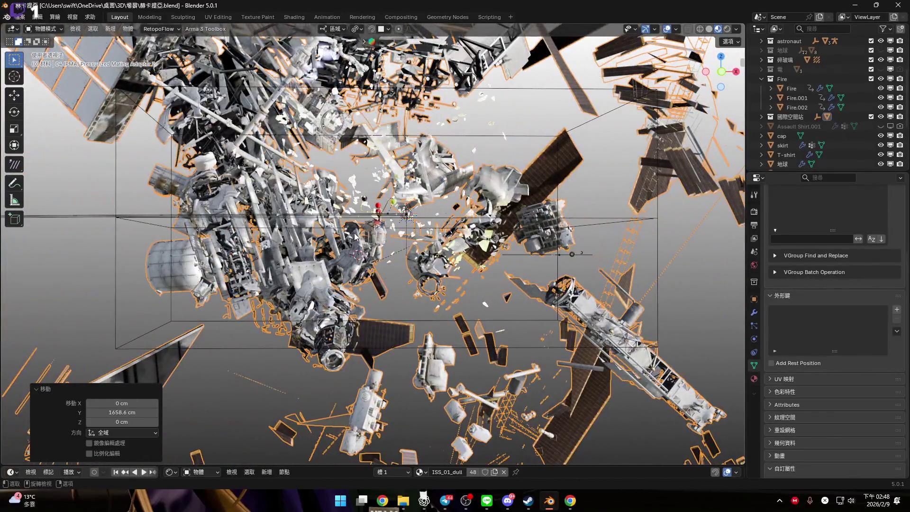
key("KP_0")
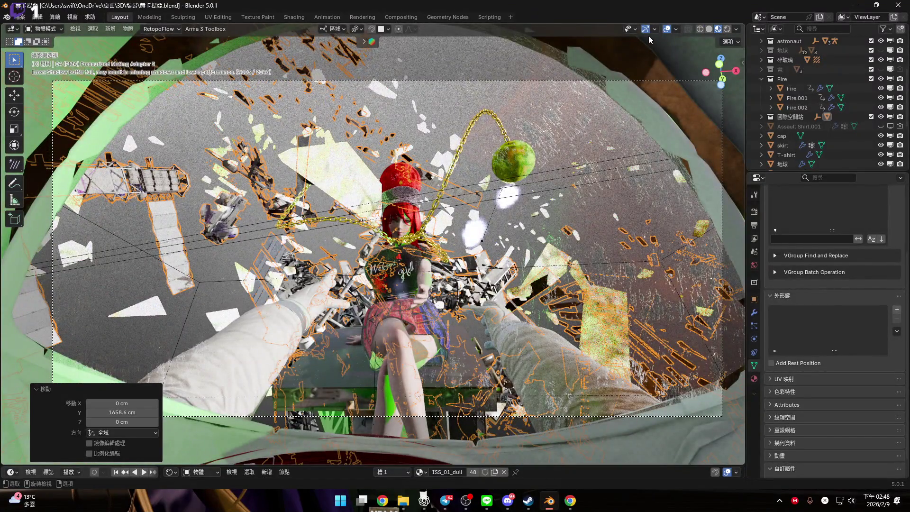
key("g")
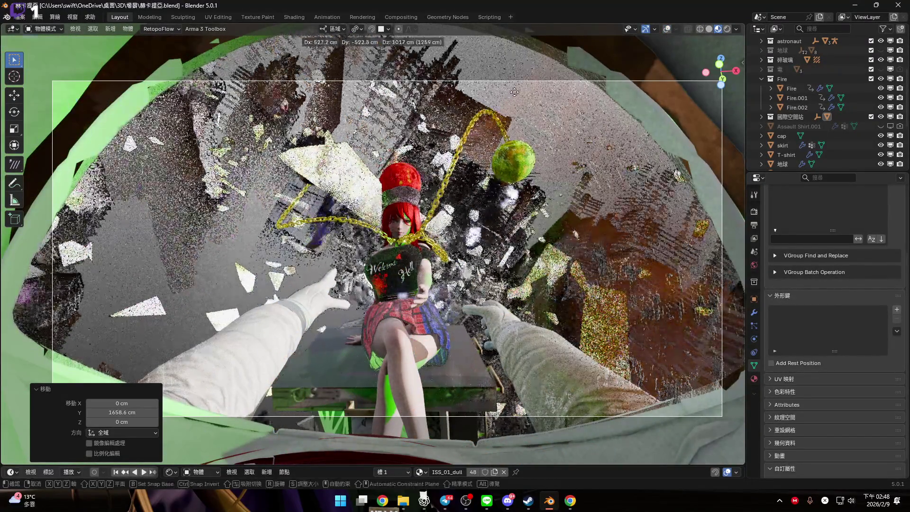
left_click(537, 440)
Rotate the debris -34.8° about Z and inspect the station modules
key("r")
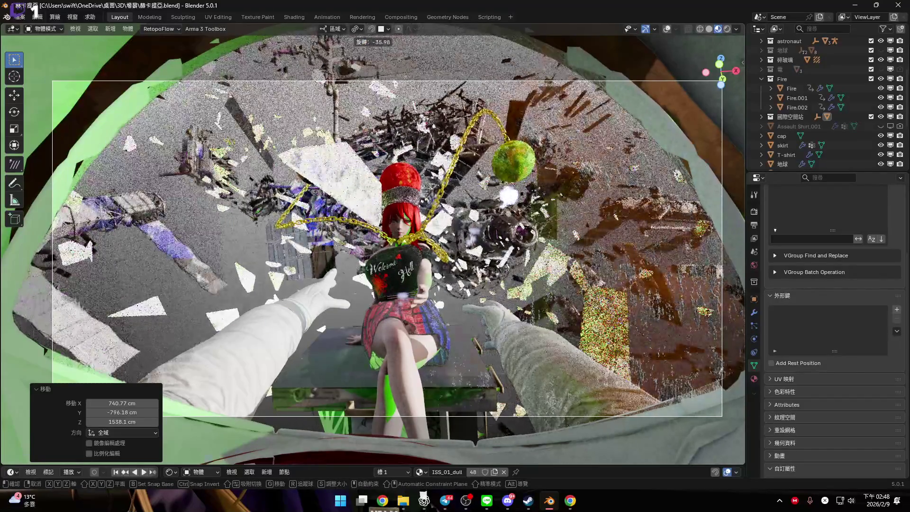
left_click(665, 203)
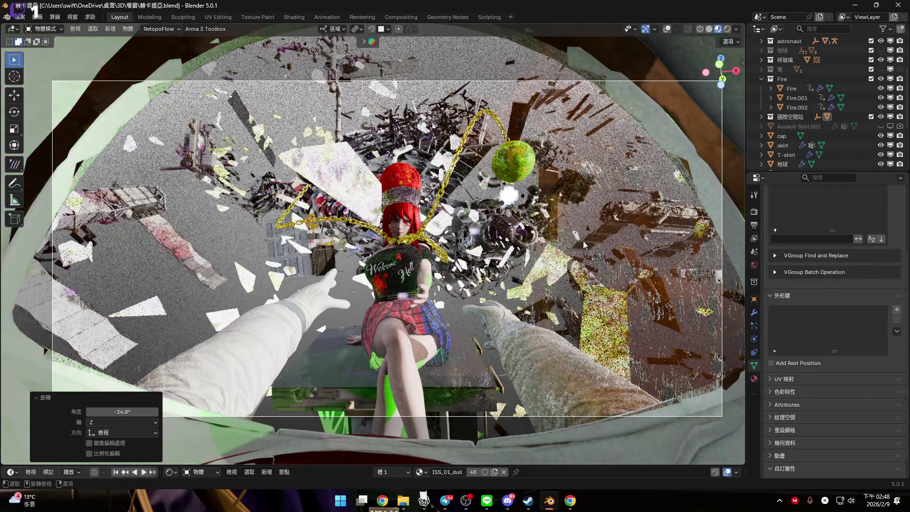
key("KP_0")
mouse_move(465, 327)
middle_mouse_down()
mouse_move(313, 252)
mouse_move(332, 200)
mouse_move(314, 231)
mouse_move(263, 237)
mouse_move(353, 241)
middle_mouse_up()
key("KP_0")
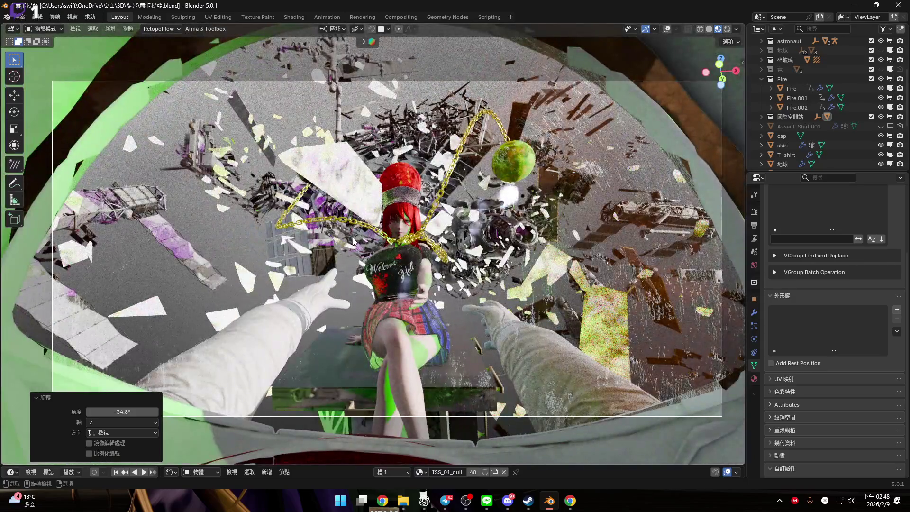
Rotate the debris a further 2.22° about Z to settle its angle
key("r")
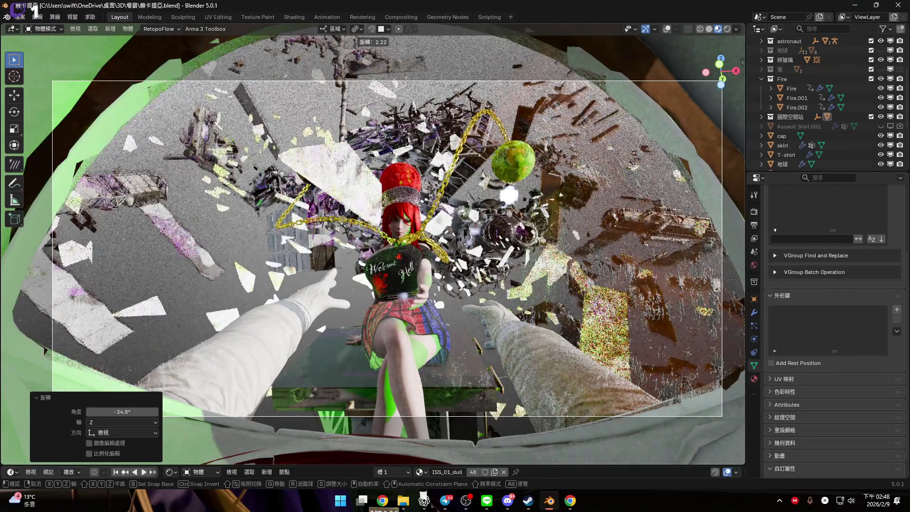
left_click(566, 252)
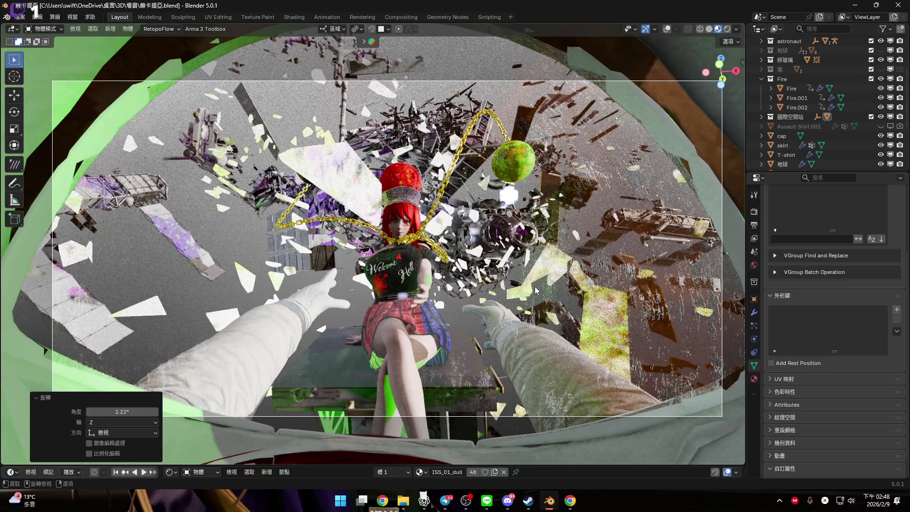
key("KP_0")
scroll(617, 277, "up", 5)
scroll(617, 278, "up", 8)
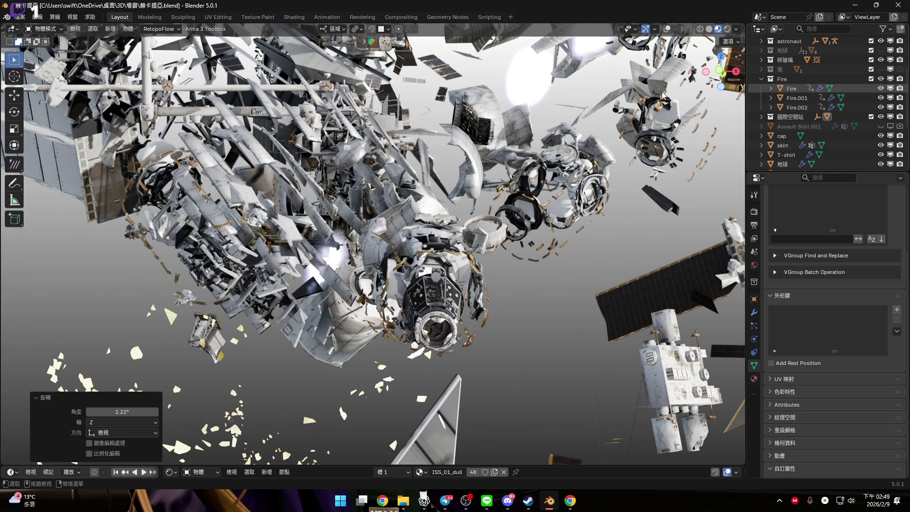
Select Fire and switch the viewport to Material Preview shading
left_click(662, 95)
left_click(710, 29)
left_click(718, 29)
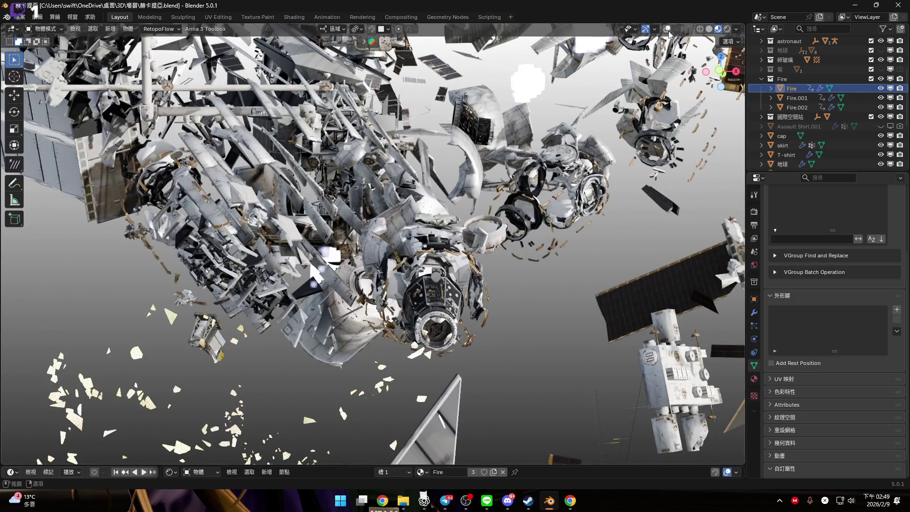
scroll(431, 233, "up", 8)
mouse_move(431, 234)
middle_mouse_down()
mouse_move(446, 231)
mouse_move(454, 246)
middle_mouse_up()
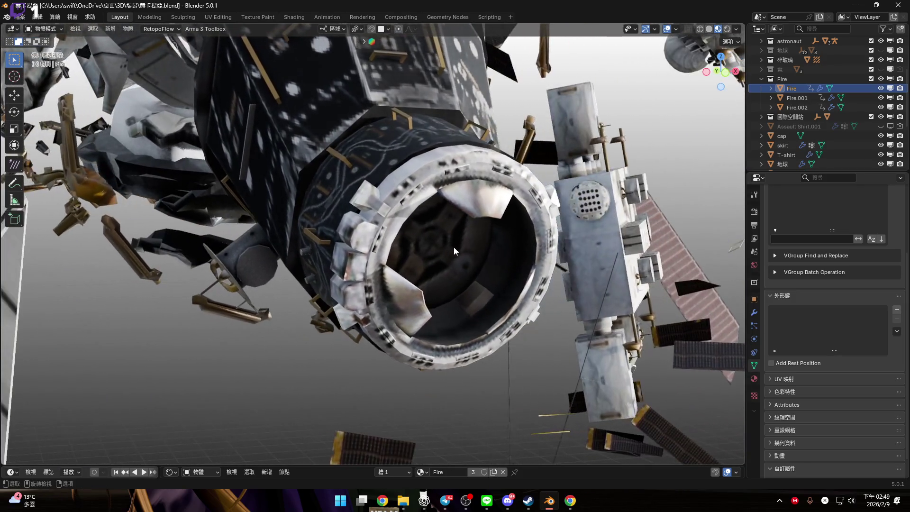
With snapping off, move Fire and rotate it 30.4°
left_click(371, 29)
key("g")
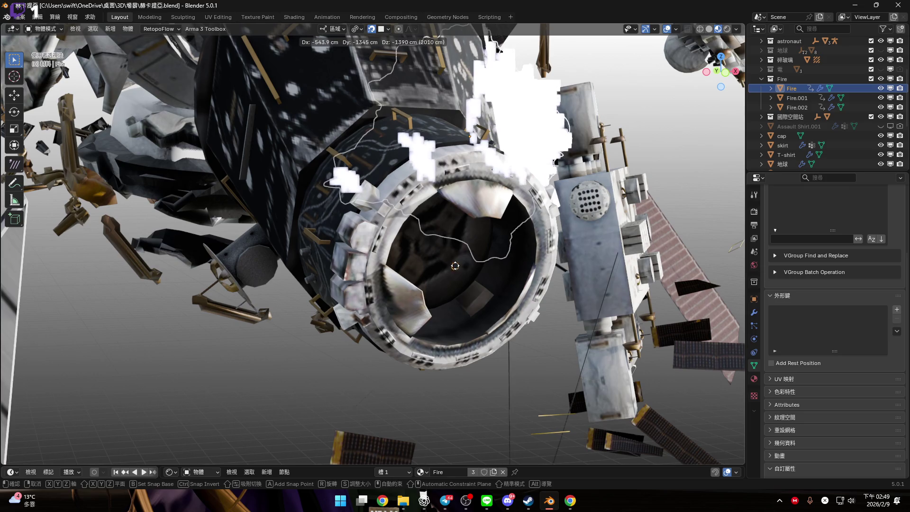
left_click(410, 209)
middle_click_drag(411, 209, 452, 228)
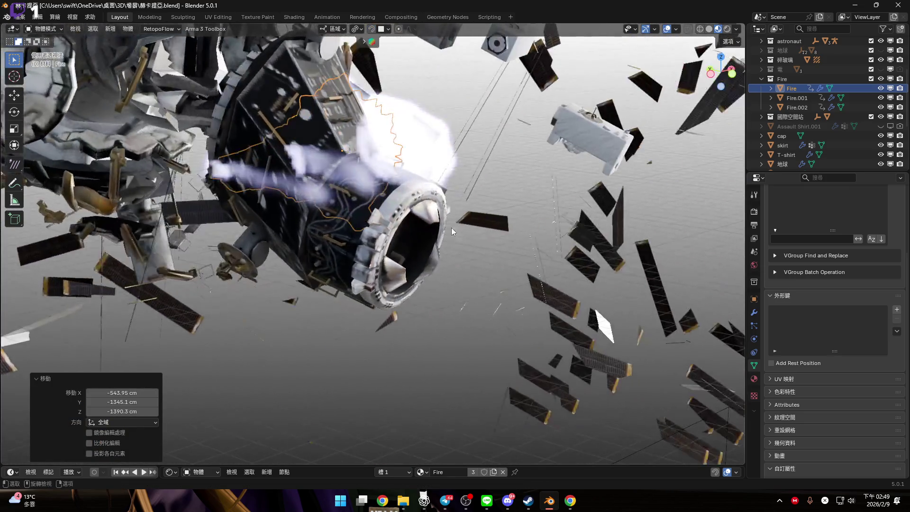
key("r")
left_click(433, 311)
scroll(401, 218, "up", 4)
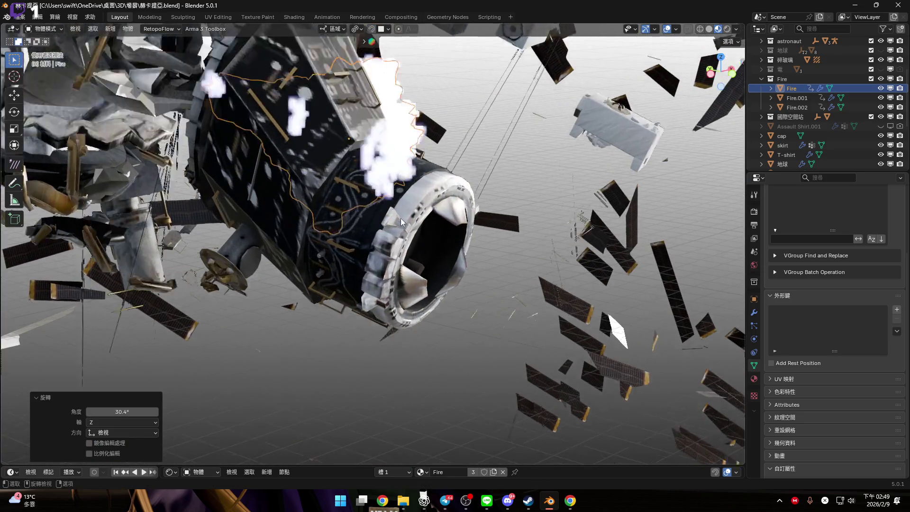
Position Fire onto the station module's nozzle and fine-tune its placement
key("g")
left_click(459, 243)
mouse_move(459, 242)
middle_mouse_down()
mouse_move(376, 218)
mouse_move(450, 203)
mouse_move(516, 271)
middle_mouse_up()
key("g")
left_click(394, 266)
mouse_move(393, 266)
middle_mouse_down()
mouse_move(483, 224)
mouse_move(521, 258)
middle_mouse_up()
key("r")
key("g")
left_click(361, 227)
mouse_move(361, 226)
middle_mouse_down()
mouse_move(304, 224)
mouse_move(338, 220)
mouse_move(519, 273)
mouse_move(449, 176)
middle_mouse_up()
Select Fire.001 and snap it onto the station surface
scroll(448, 177, "up", 10)
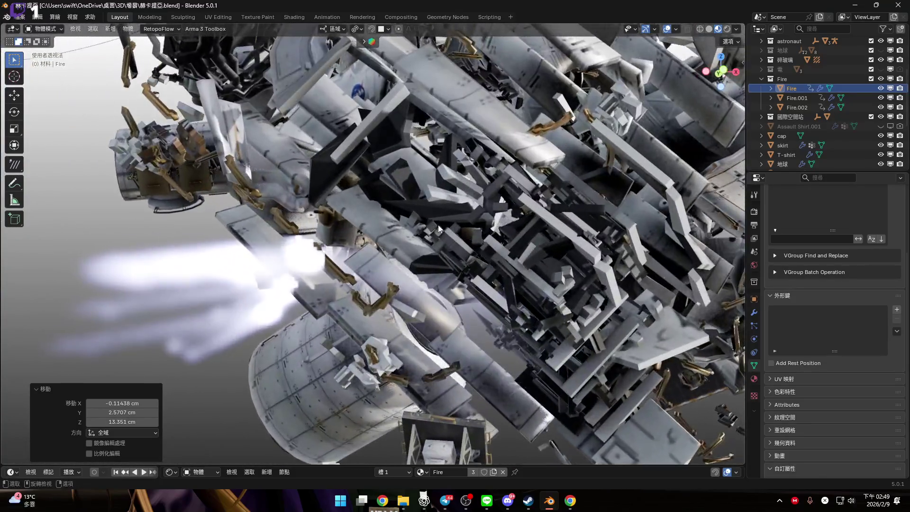
mouse_move(439, 229)
middle_mouse_down()
mouse_move(461, 240)
mouse_move(466, 226)
mouse_move(462, 238)
middle_mouse_up()
scroll(461, 236, "down", 5)
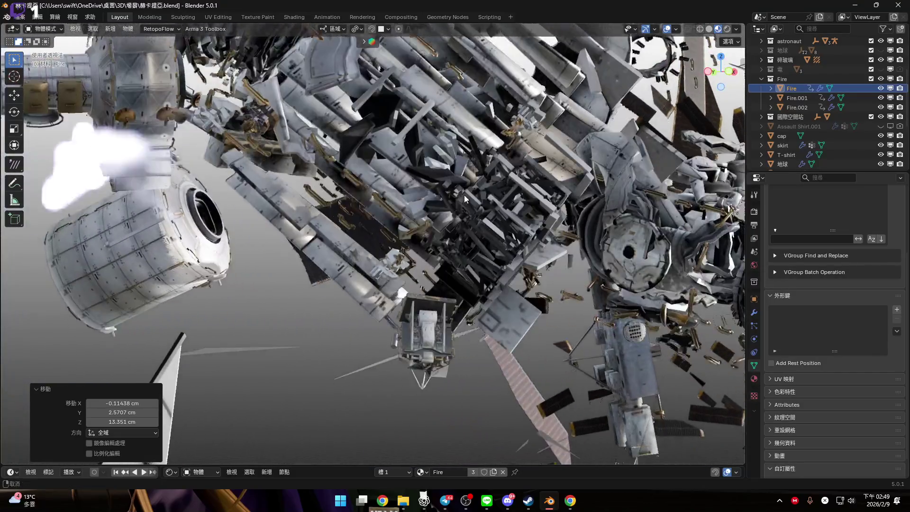
scroll(460, 284, "up", 6)
scroll(460, 275, "up", 6)
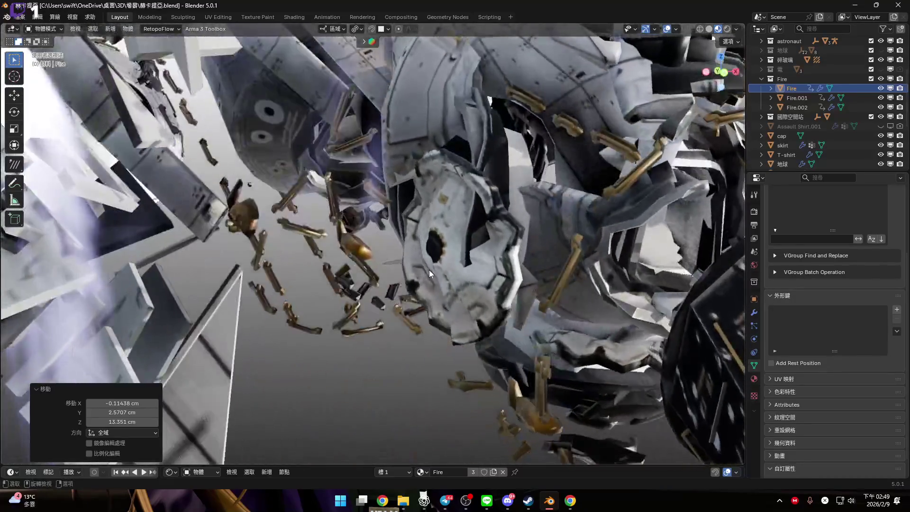
scroll(429, 269, "down", 5)
mouse_move(407, 279)
middle_mouse_down()
mouse_move(454, 314)
mouse_move(449, 232)
mouse_move(416, 209)
mouse_move(468, 293)
mouse_move(478, 236)
mouse_move(303, 269)
mouse_move(424, 176)
mouse_move(450, 218)
mouse_move(442, 263)
mouse_move(389, 95)
middle_mouse_up()
left_click(436, 242)
left_click(372, 29)
mouse_move(398, 189)
middle_mouse_down()
mouse_move(427, 255)
mouse_move(394, 75)
middle_mouse_up()
key("g")
left_click(417, 246)
With snapping off, nudge Fire.001 into place inside the station debris
left_click(369, 30)
key("g")
left_click(450, 262)
mouse_move(449, 262)
middle_mouse_down()
mouse_move(397, 228)
mouse_move(485, 295)
mouse_move(429, 274)
middle_mouse_up()
key("g")
left_click(444, 208)
middle_click_drag(445, 207, 506, 172)
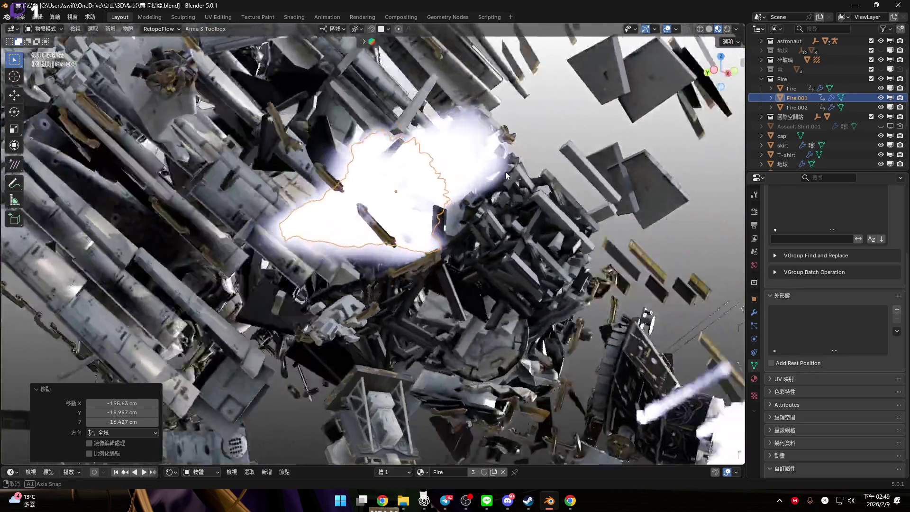
scroll(505, 171, "up", 3)
In Edit Mode, grow the selection over the cone's flared front and delete those vertices
key("Tab")
scroll(176, 268, "up", 4)
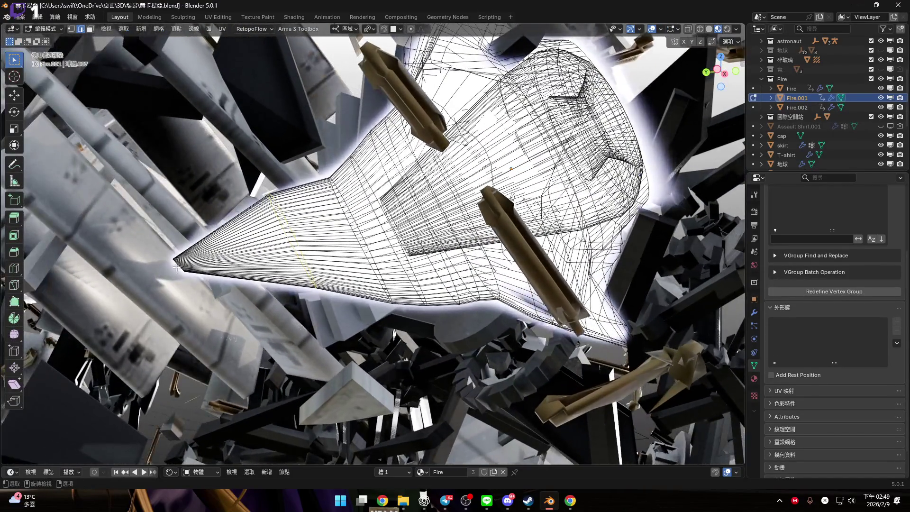
middle_click_drag(176, 268, 299, 241)
scroll(258, 258, "up", 2)
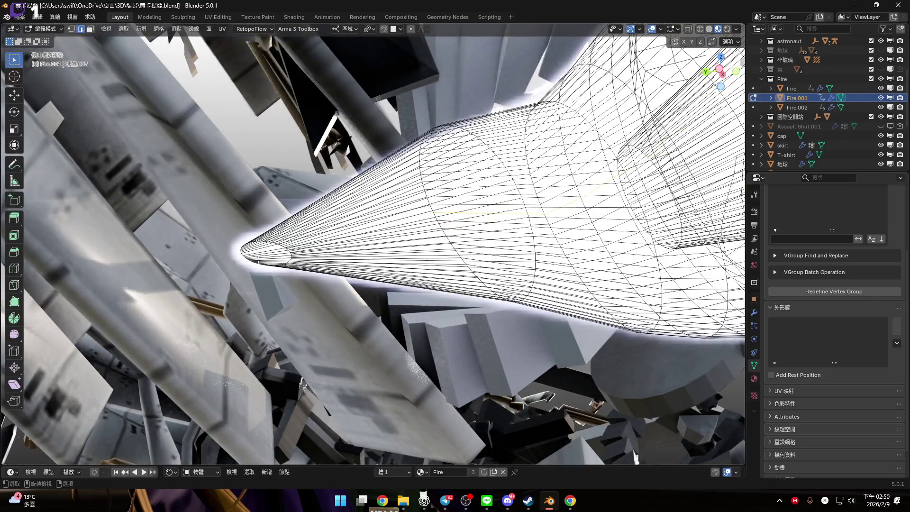
middle_click_drag(249, 260, 250, 257)
key("ctrl+KP_Add")
key("ctrl+KP_Add")
key("ctrl+KP_Add")
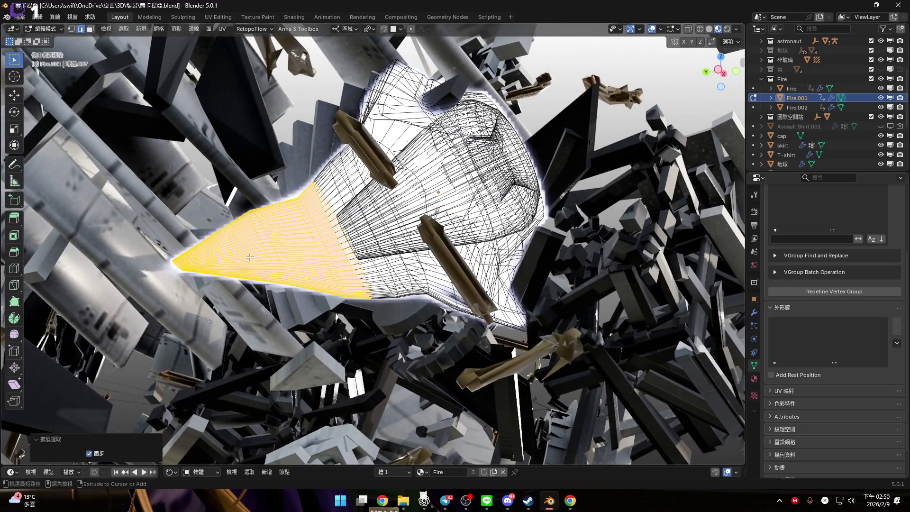
key("ctrl+KP_Add")
key("ctrl+KP_Add")
key("ctrl+KP_Add")
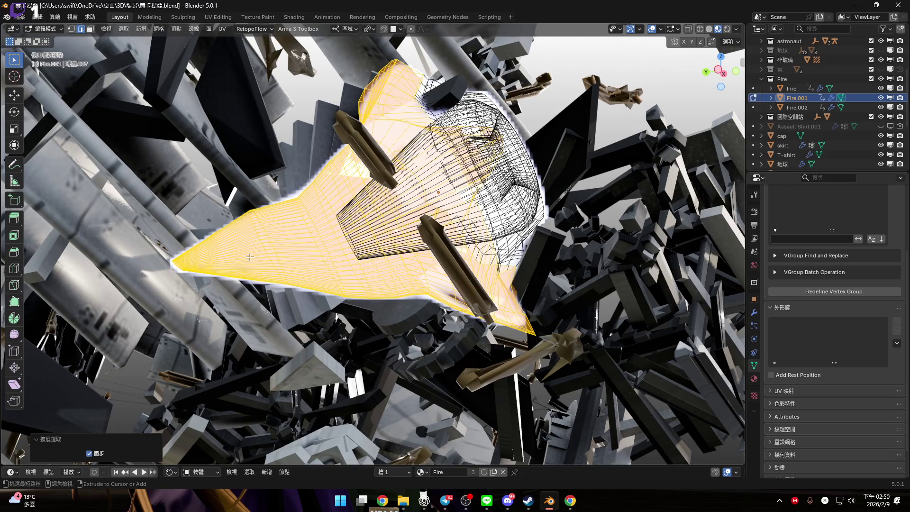
key("ctrl+KP_Add")
key("x")
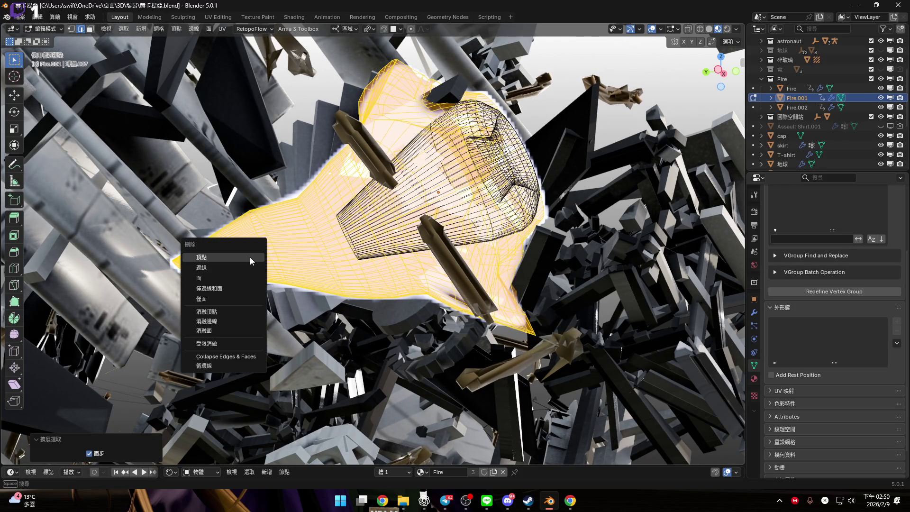
left_click(250, 258)
mouse_move(250, 258)
middle_mouse_down()
mouse_move(403, 196)
mouse_move(388, 189)
middle_mouse_up()
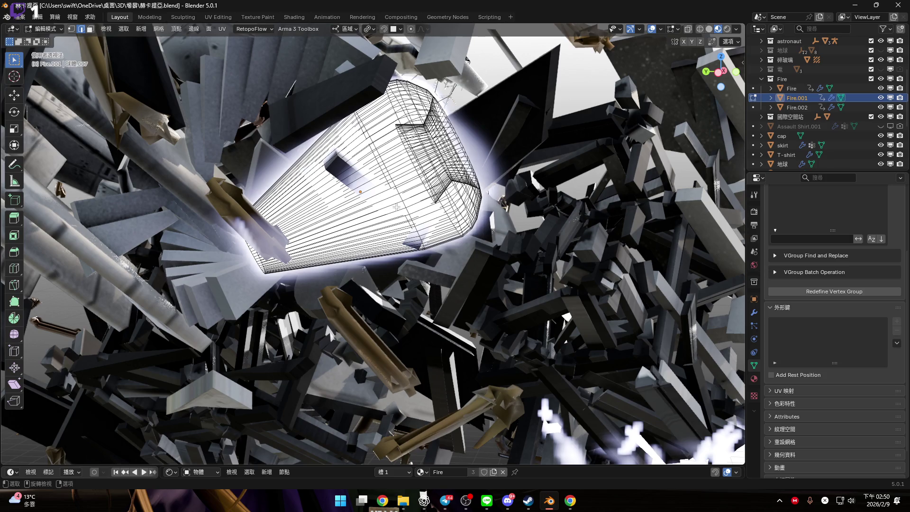
Return to Object Mode, then re-enter Edit Mode framed on Fire.001
key("Tab")
mouse_move(397, 203)
middle_mouse_down()
mouse_move(380, 199)
mouse_move(412, 179)
mouse_move(409, 199)
middle_mouse_up()
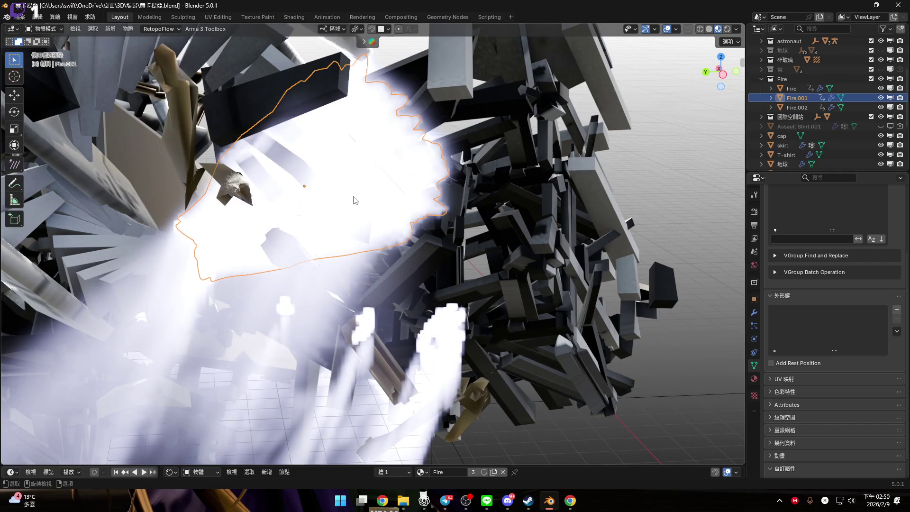
key("KP_Decimal")
key("Tab")
scroll(482, 184, "up", 3)
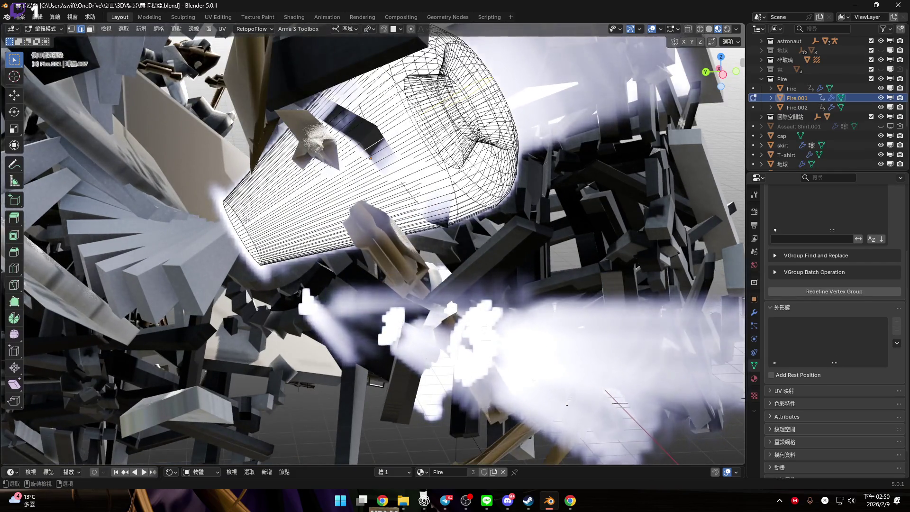
scroll(248, 223, "up", 5)
scroll(260, 227, "down", 8)
scroll(285, 224, "up", 6)
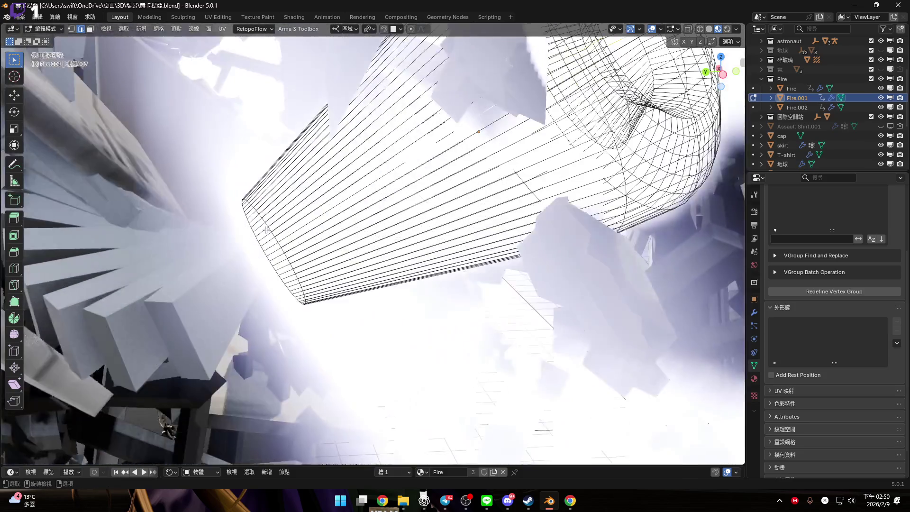
scroll(286, 224, "down", 7)
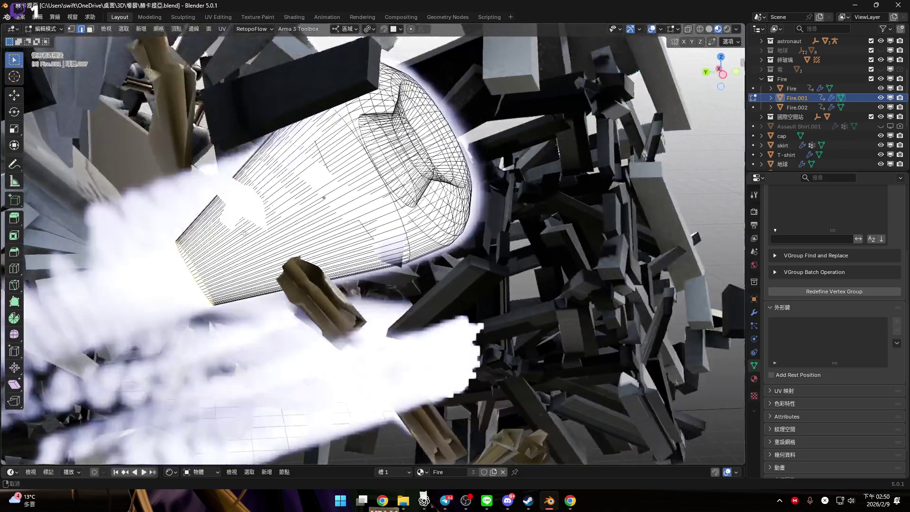
Scale the selected section of Fire.001 to 0.5
key("x")
scroll(285, 214, "down", 2)
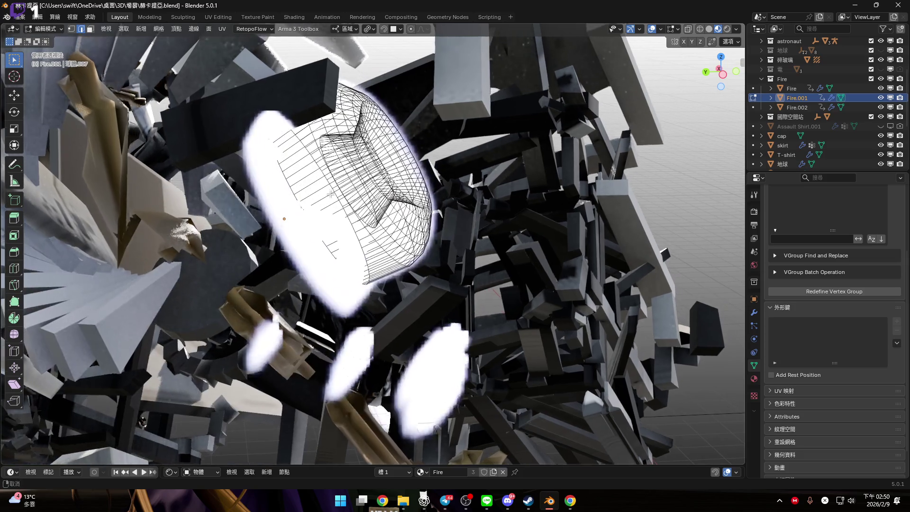
scroll(332, 189, "up", 6)
scroll(332, 189, "down", 5)
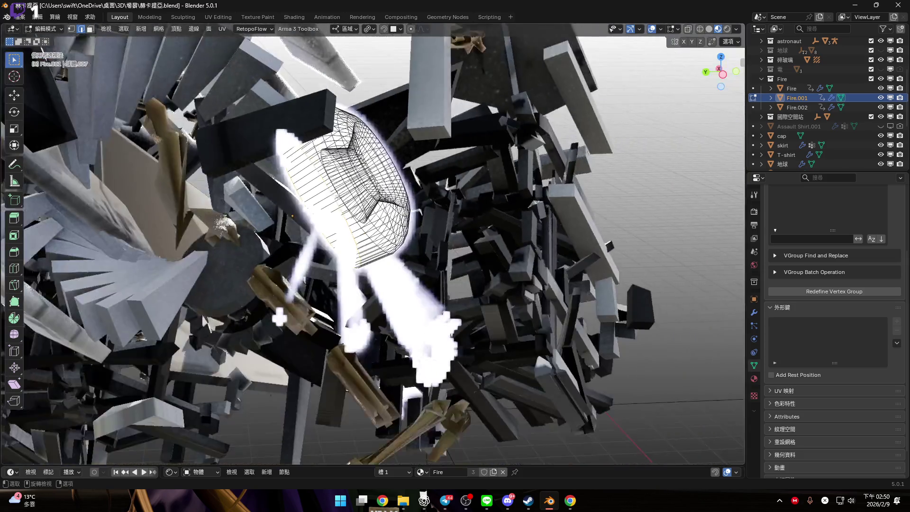
key("s")
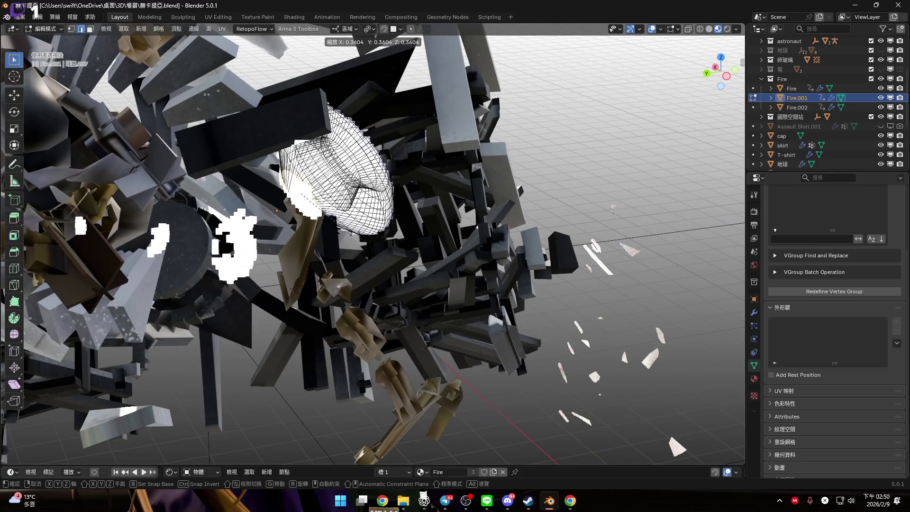
type("0.5")
key("Return")
mouse_move(379, 237)
middle_mouse_down()
mouse_move(284, 214)
mouse_move(306, 206)
mouse_move(265, 228)
mouse_move(426, 146)
middle_mouse_up()
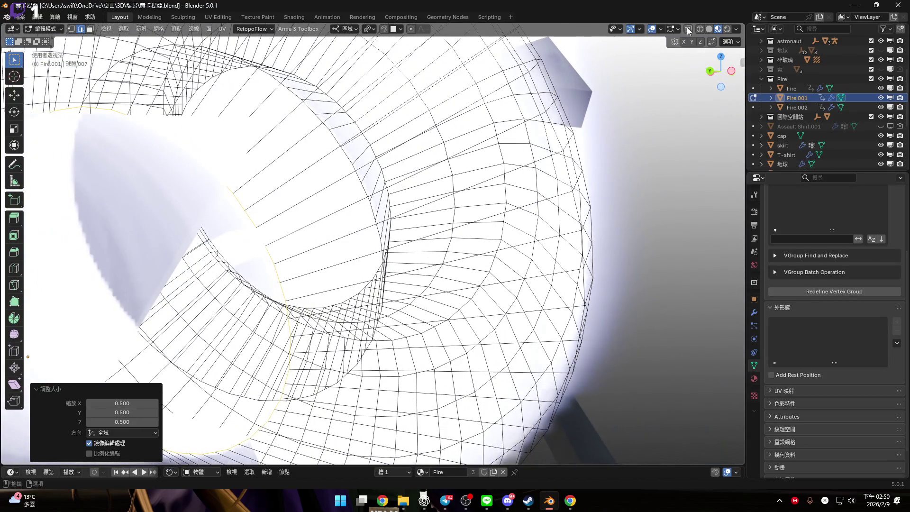
In Solid shading, bridge the two selected rim loops with Bridge Edge Loops
left_click(709, 28)
middle_click_drag(417, 181, 400, 198)
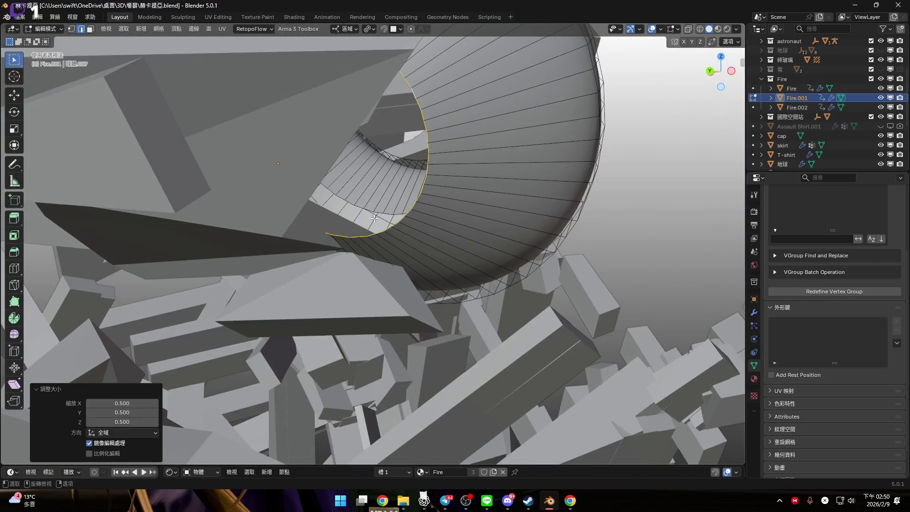
scroll(375, 219, "up", 6)
scroll(331, 210, "down", 5)
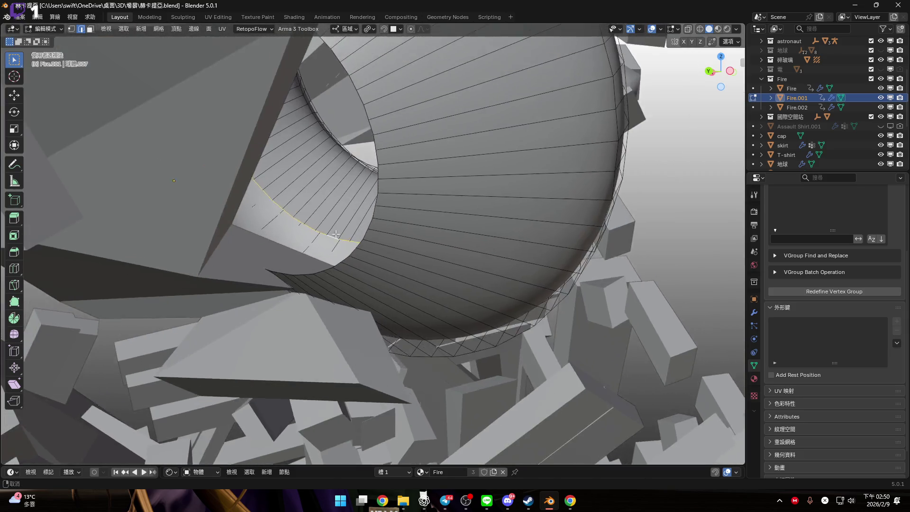
scroll(331, 190, "up", 3)
scroll(331, 185, "down", 1)
key("ctrl+e")
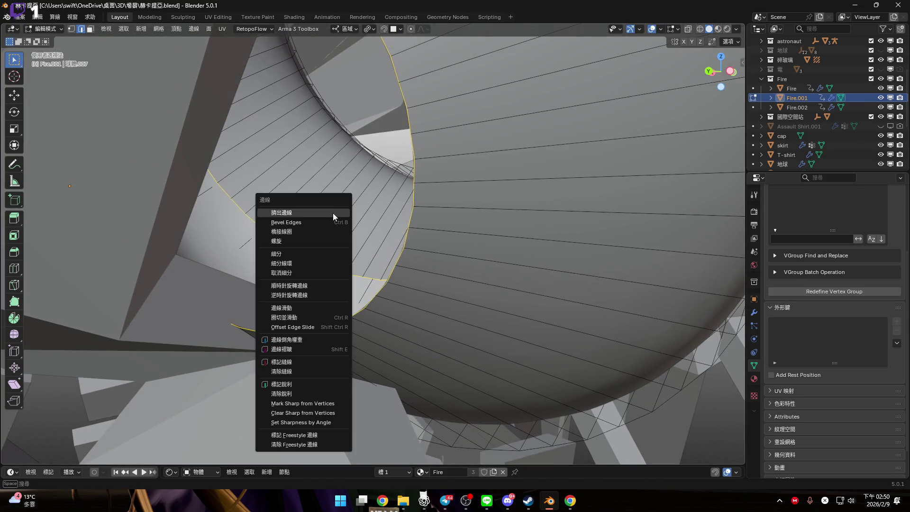
left_click(326, 229)
scroll(336, 223, "down", 4)
mouse_move(336, 223)
middle_mouse_down()
mouse_move(356, 198)
mouse_move(353, 209)
middle_mouse_up()
Check the bridged faces in Material Preview, then start a local-Z move of one loop
left_click(719, 29)
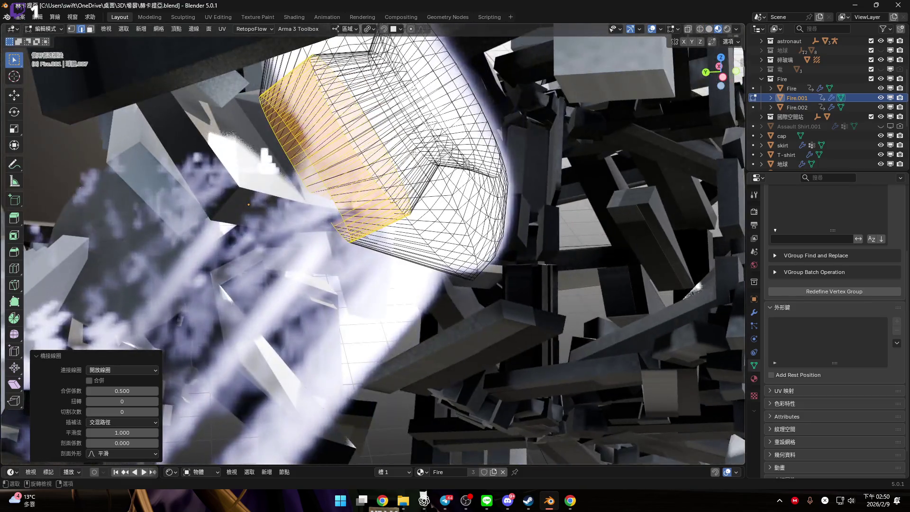
mouse_move(414, 155)
middle_mouse_down()
mouse_move(332, 209)
mouse_move(439, 155)
middle_mouse_up()
left_click(709, 28)
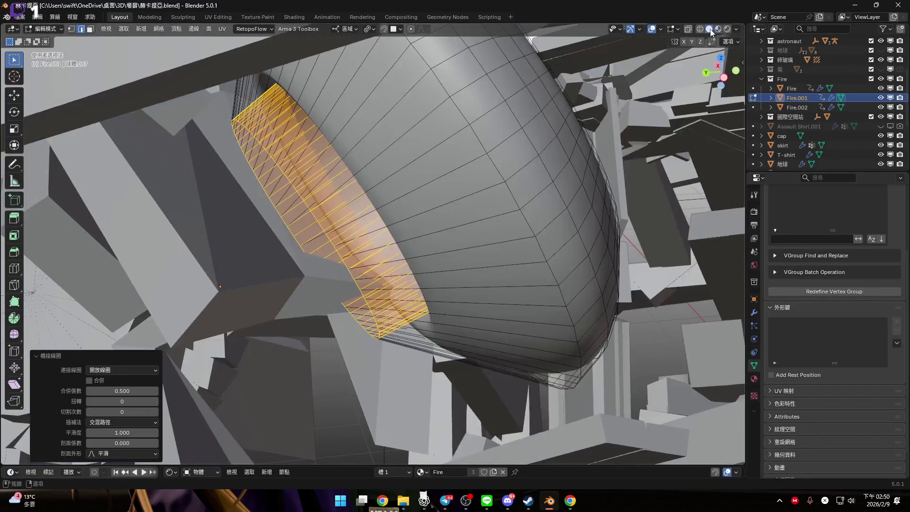
mouse_move(314, 208)
middle_mouse_down()
mouse_move(336, 187)
mouse_move(338, 215)
middle_mouse_up()
key("g")
key("z")
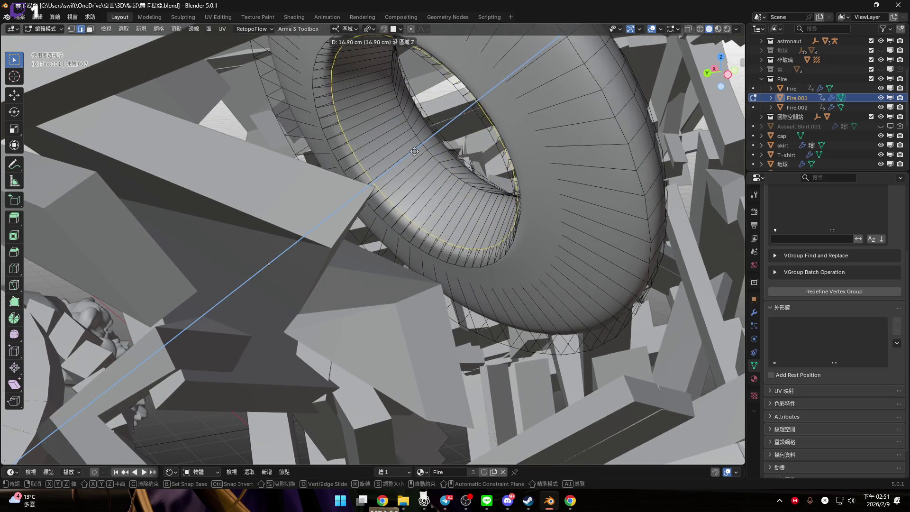
Set the inner rim loop 5.798 cm along local Z and return to Object Mode
left_click(350, 183)
right_click(416, 182)
mouse_move(420, 186)
middle_mouse_down()
mouse_move(485, 229)
mouse_move(467, 211)
mouse_move(396, 226)
mouse_move(424, 199)
middle_mouse_up()
key("g")
key("z")
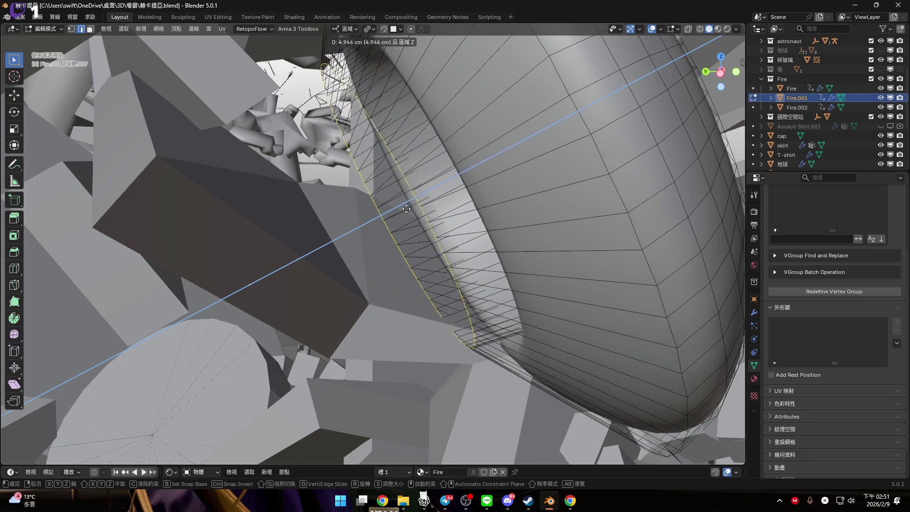
left_click(412, 202)
scroll(410, 209, "down", 5)
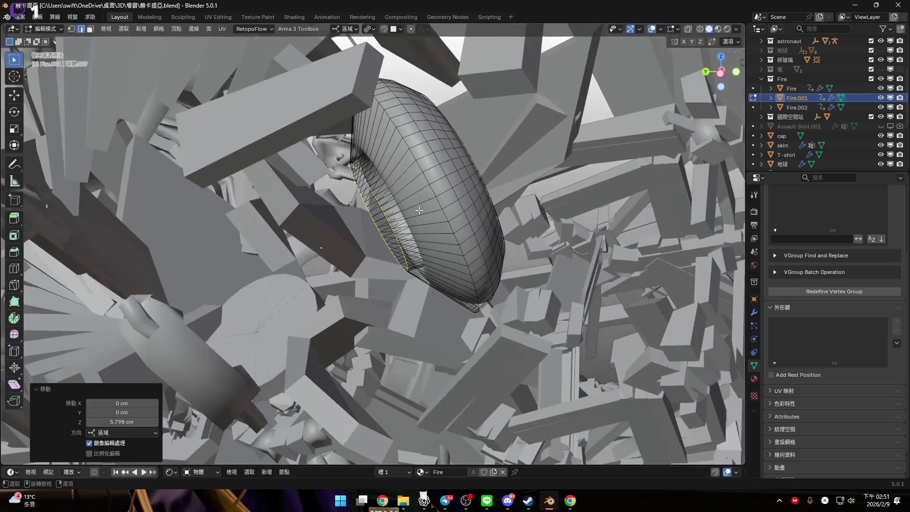
middle_click_drag(411, 208, 407, 215)
scroll(407, 219, "up", 2)
key("Tab")
Switch to material preview and set Fire.001's origin to its geometry
mouse_move(450, 194)
middle_mouse_down()
mouse_move(428, 195)
mouse_move(697, 61)
middle_mouse_up()
left_click(718, 29)
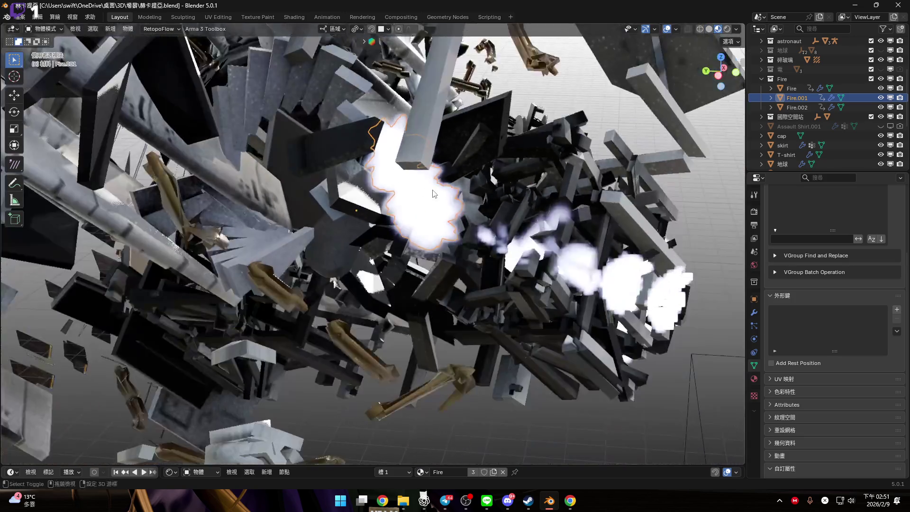
mouse_move(433, 193)
middle_mouse_down()
mouse_move(400, 179)
mouse_move(413, 239)
mouse_move(435, 192)
middle_mouse_up()
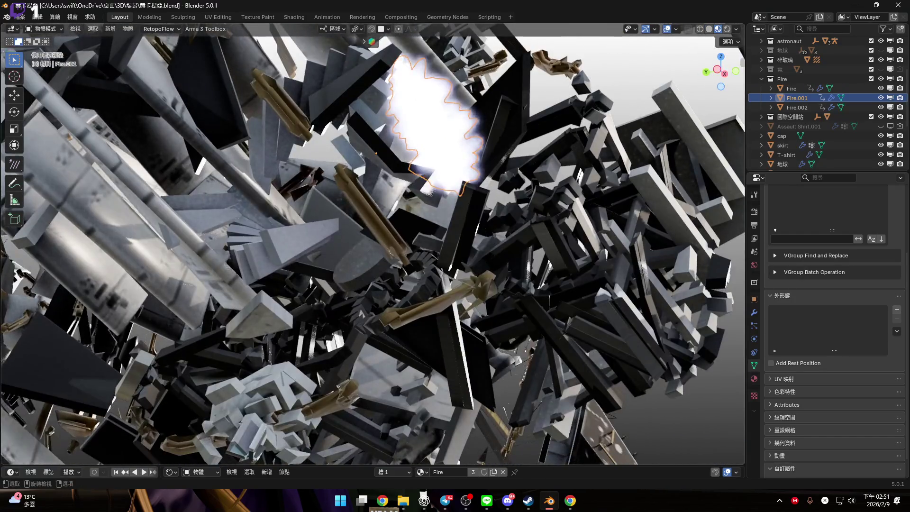
right_click(436, 192)
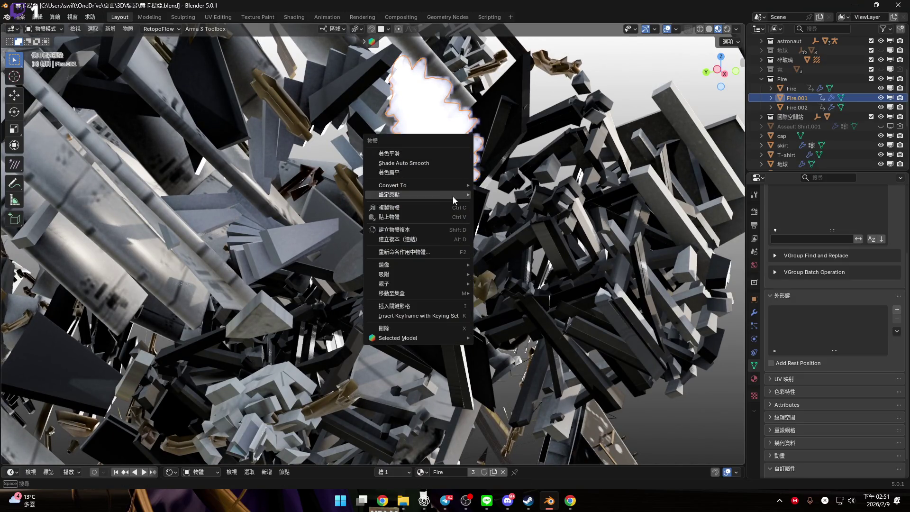
mouse_move(460, 194)
left_click(501, 205)
middle_click_drag(501, 204, 453, 216)
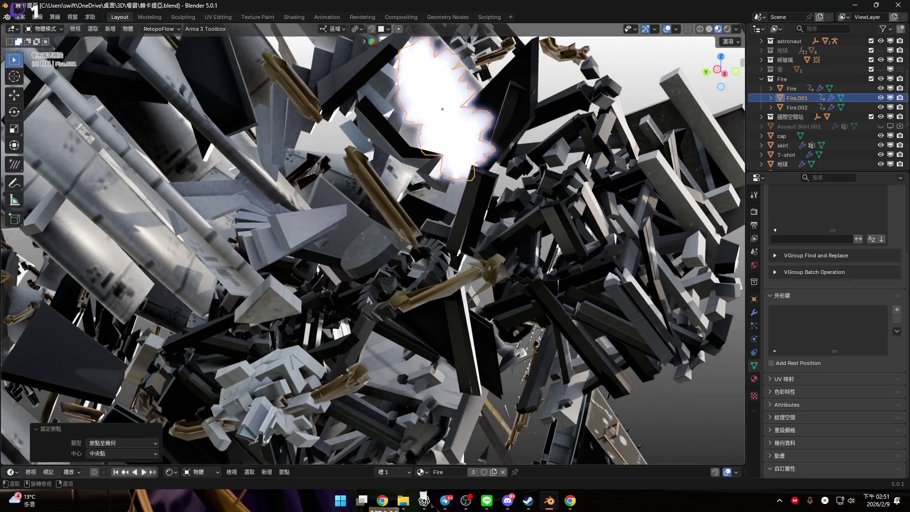
Rotate Fire.001 by 70° and move it to a new position
key("r")
left_click(434, 183)
mouse_move(434, 182)
middle_mouse_down()
mouse_move(477, 95)
mouse_move(437, 157)
middle_mouse_up()
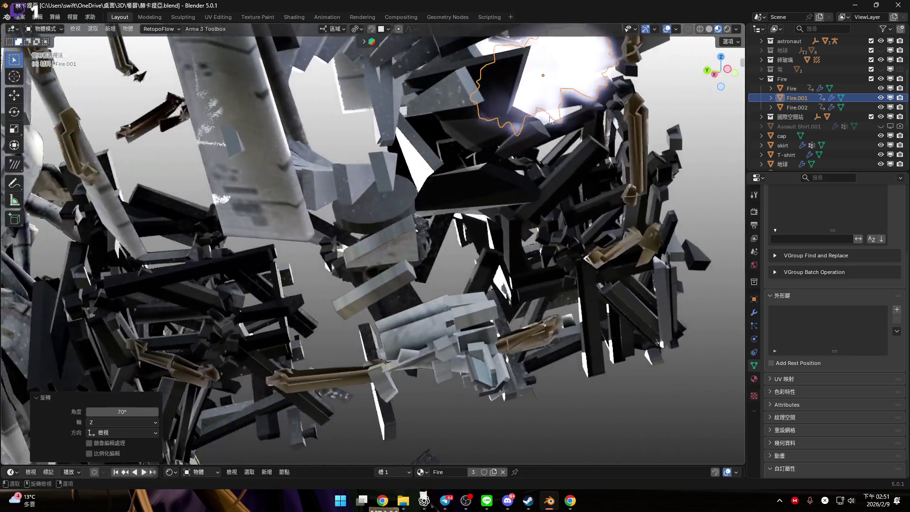
key("g")
left_click(420, 191)
mouse_move(421, 191)
middle_mouse_down()
mouse_move(302, 163)
mouse_move(323, 188)
mouse_move(428, 193)
mouse_move(387, 210)
middle_mouse_up()
key("g")
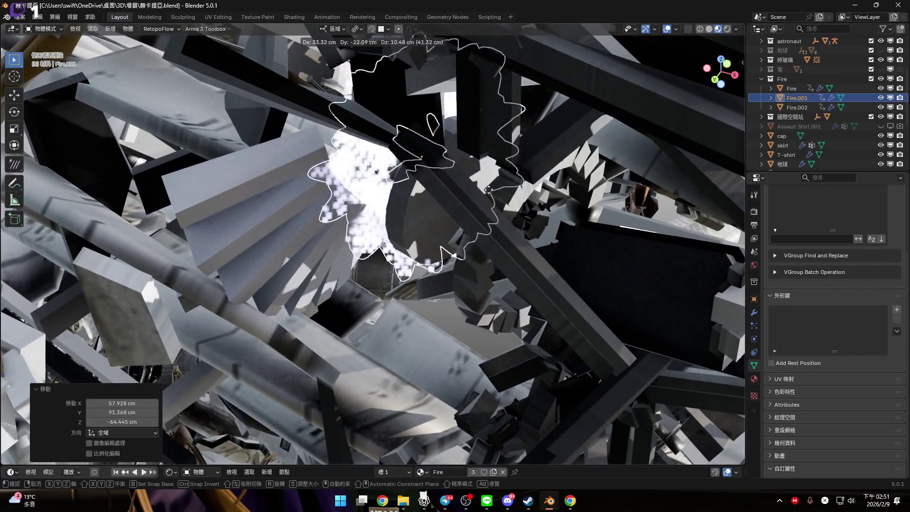
left_click(416, 181)
mouse_move(417, 182)
middle_mouse_down()
mouse_move(512, 207)
mouse_move(489, 113)
mouse_move(484, 159)
mouse_move(536, 215)
mouse_move(513, 209)
mouse_move(539, 165)
mouse_move(580, 138)
mouse_move(383, 218)
mouse_move(526, 164)
mouse_move(592, 166)
mouse_move(553, 192)
middle_mouse_up()
Fine-tune Fire.001's rotation with further turns of 16.9° and -11.4°
key("r")
left_click(529, 190)
key("r")
left_click(450, 194)
key("r")
left_click(619, 170)
Scale Fire.001 up to 3.032 and view the scene through the camera
key("s")
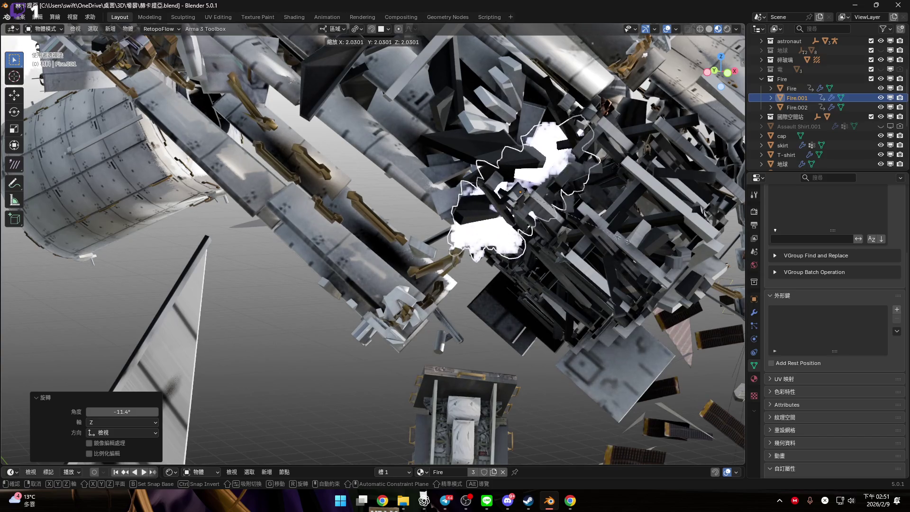
left_click(583, 192)
middle_click_drag(583, 192, 558, 176)
key("KP_0")
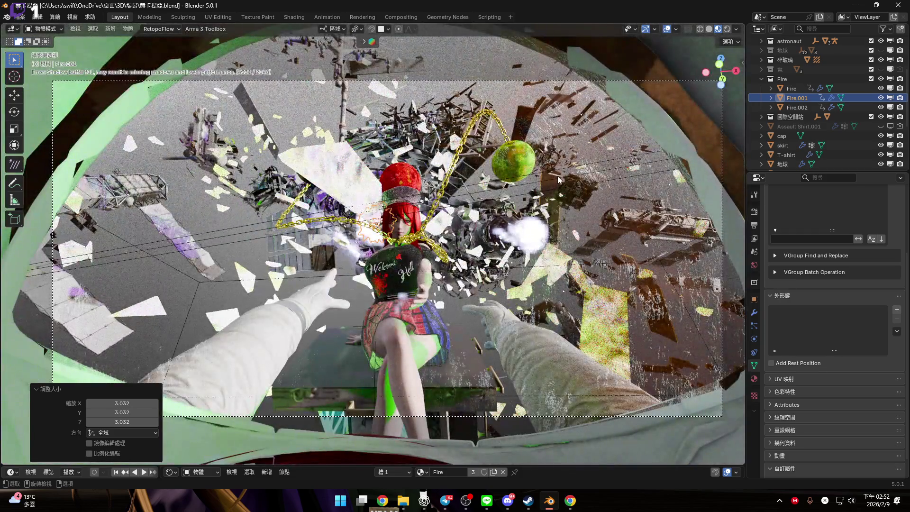
Delete the Fire.002 object and switch from Blender to Chrome
key("KP_Decimal")
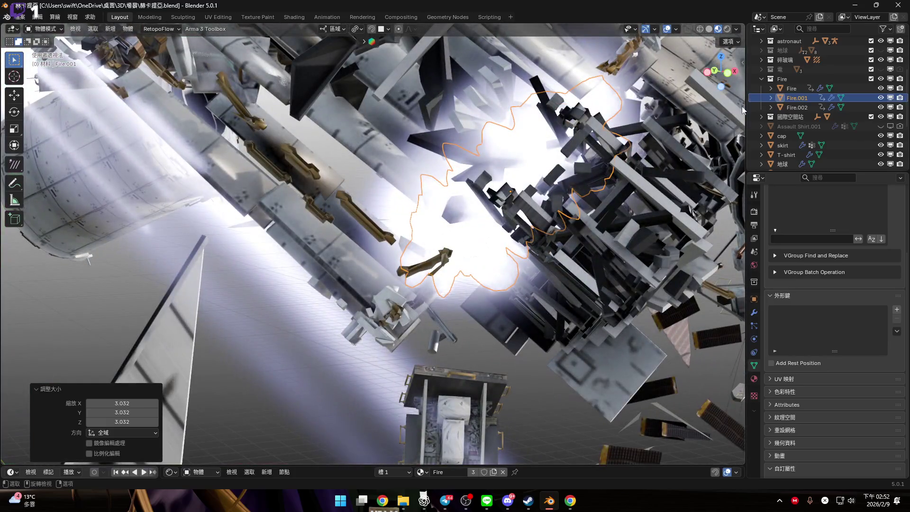
key("x")
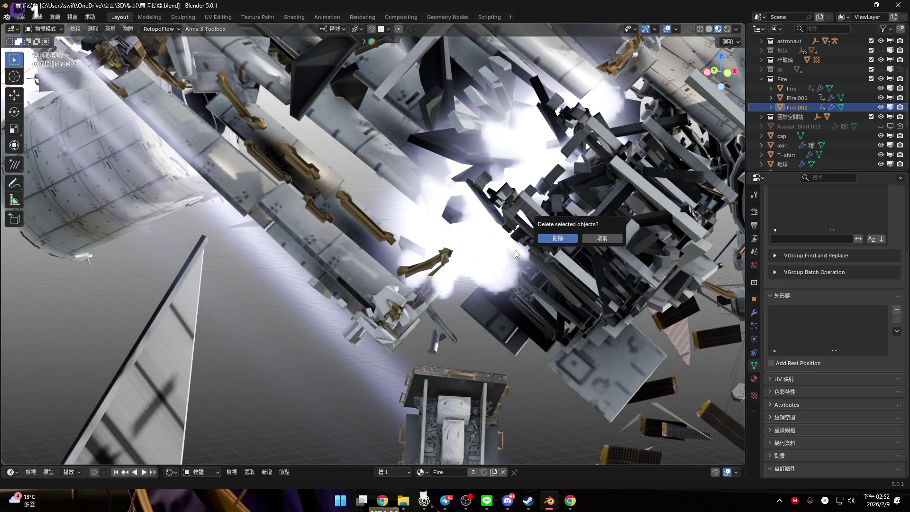
left_click(572, 238)
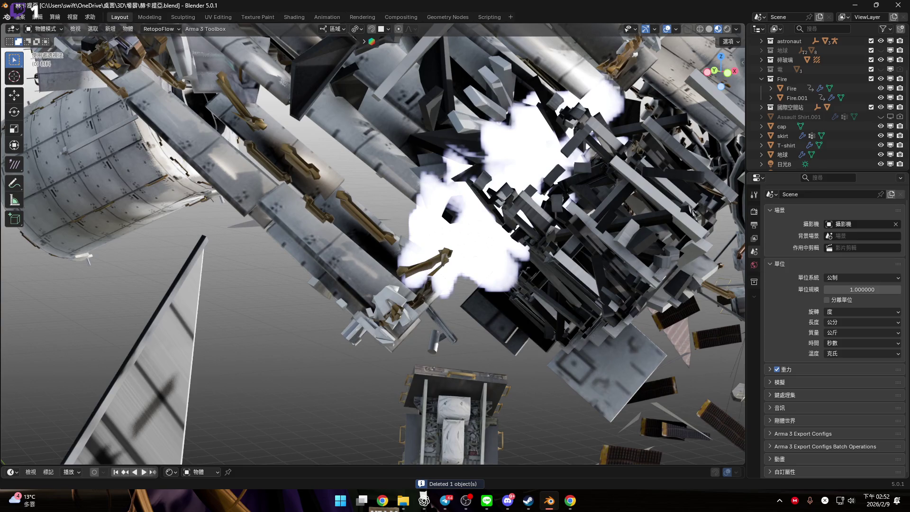
key("alt+Tab")
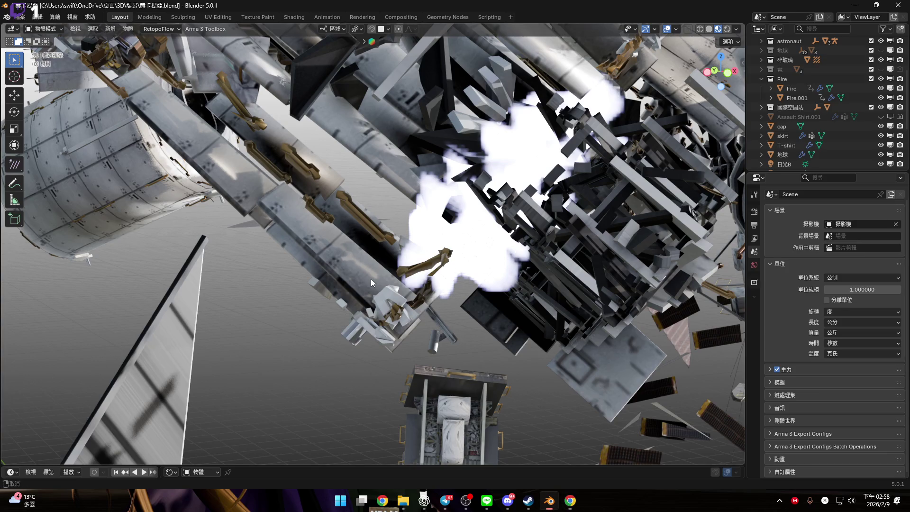
scroll(468, 269, "down", 5)
key("KP_0")
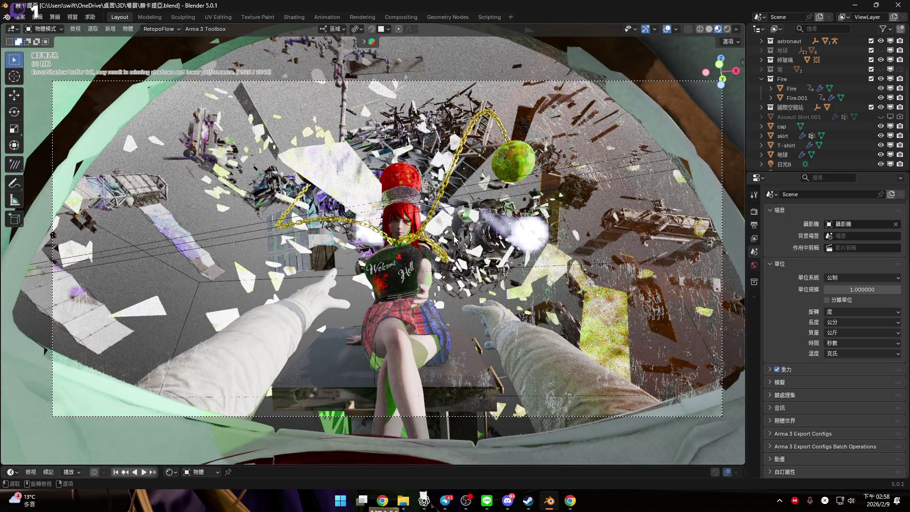
mouse_move(454, 236)
middle_mouse_down()
mouse_move(399, 218)
mouse_move(397, 274)
mouse_move(377, 300)
mouse_move(385, 238)
mouse_move(388, 324)
mouse_move(372, 313)
mouse_move(390, 295)
mouse_move(375, 300)
middle_mouse_up()
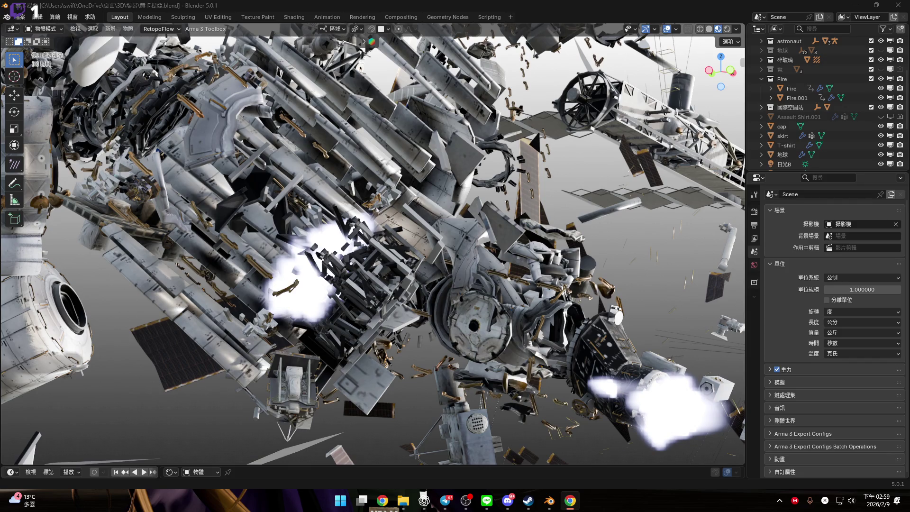
scroll(421, 285, "up", 4)
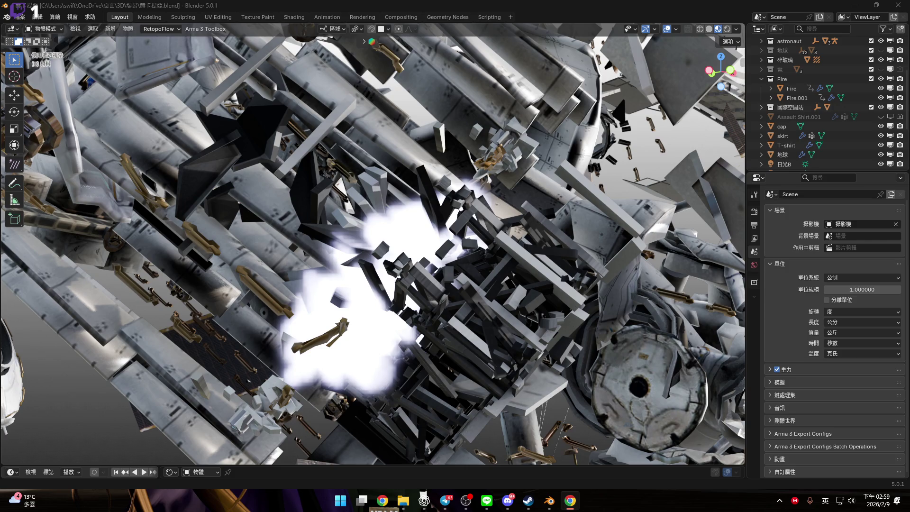
key("shift")
Add a cylinder mesh to the scene near the debris
scroll(388, 216, "down", 5)
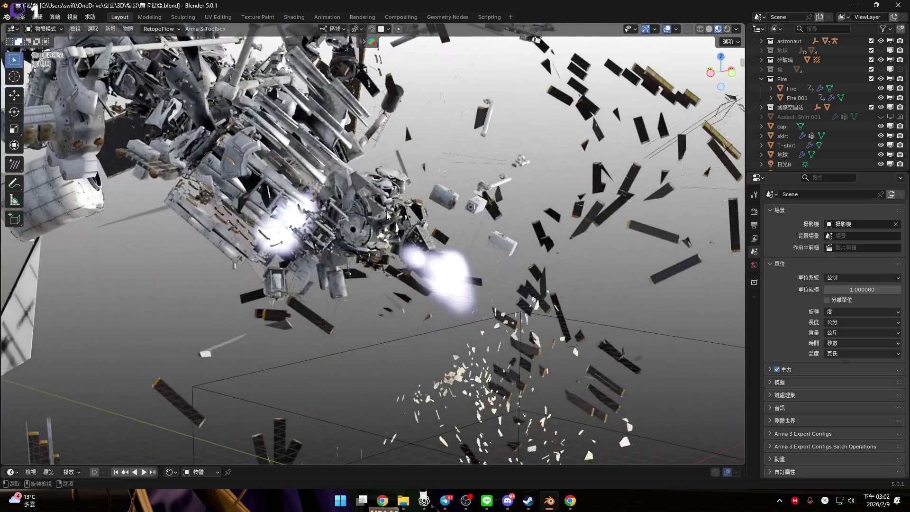
middle_click_drag(387, 215, 501, 349)
scroll(468, 330, "up", 3)
key("shift+a")
mouse_move(467, 317)
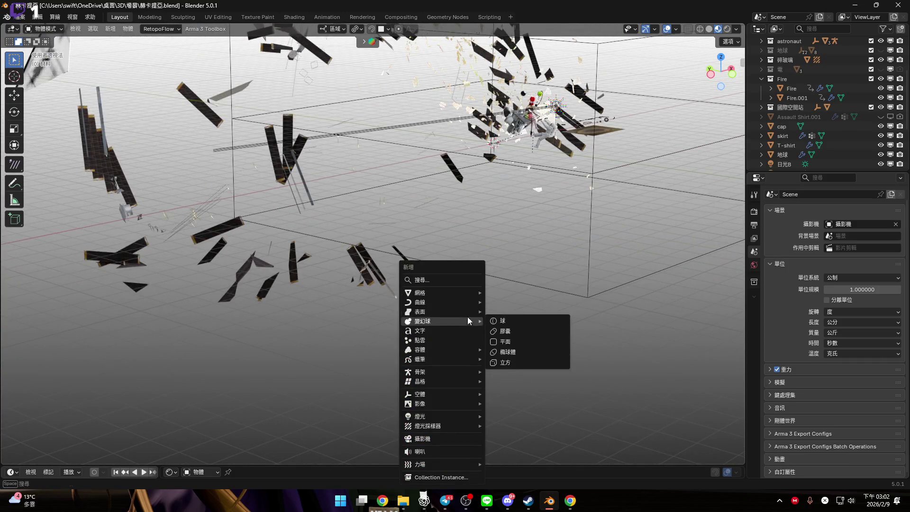
mouse_move(469, 293)
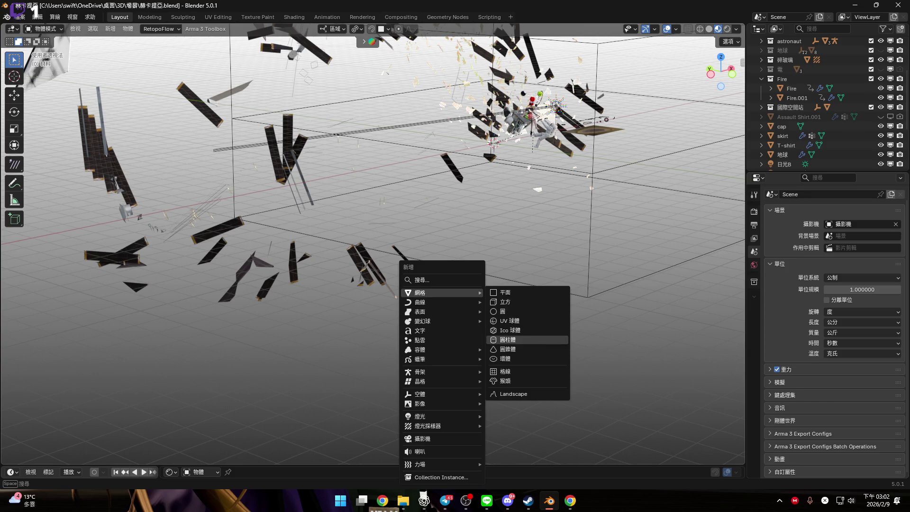
left_click(508, 339)
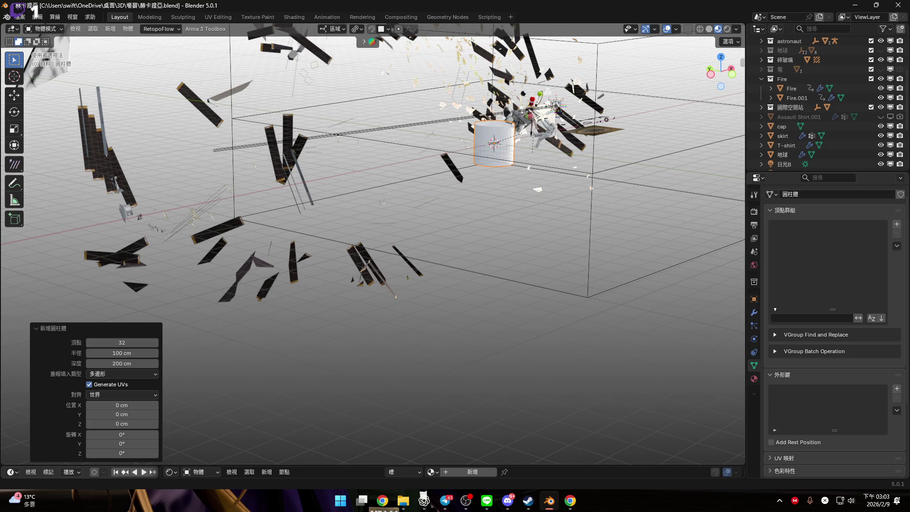
Set the new cylinder's vertex count to 6 to make a hexagonal prism
middle_click_drag(444, 183, 474, 295)
scroll(494, 266, "up", 4)
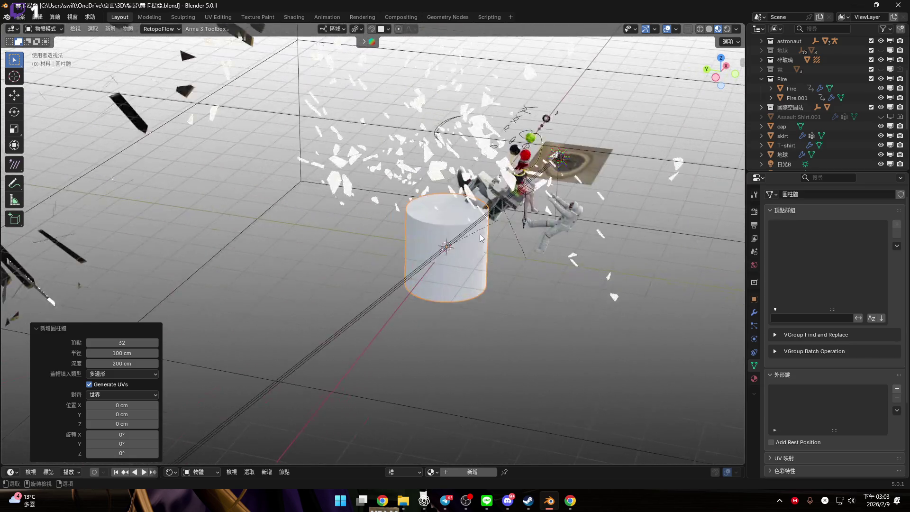
scroll(493, 277, "up", 5)
left_click(142, 341)
type("6")
key("Return")
Shrink the hexagonal prism to about 0.15 and place it below the astronaut
scroll(423, 284, "up", 1)
middle_click_drag(423, 284, 437, 289)
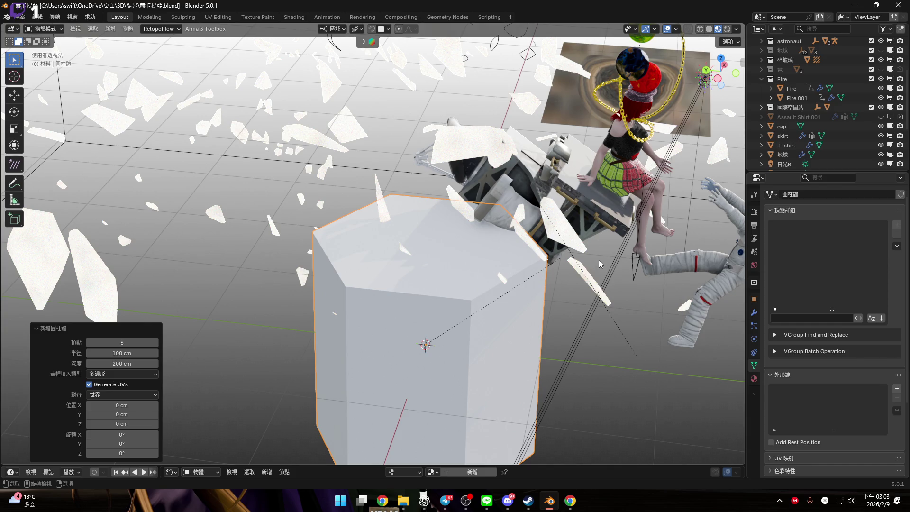
scroll(504, 288, "up", 4)
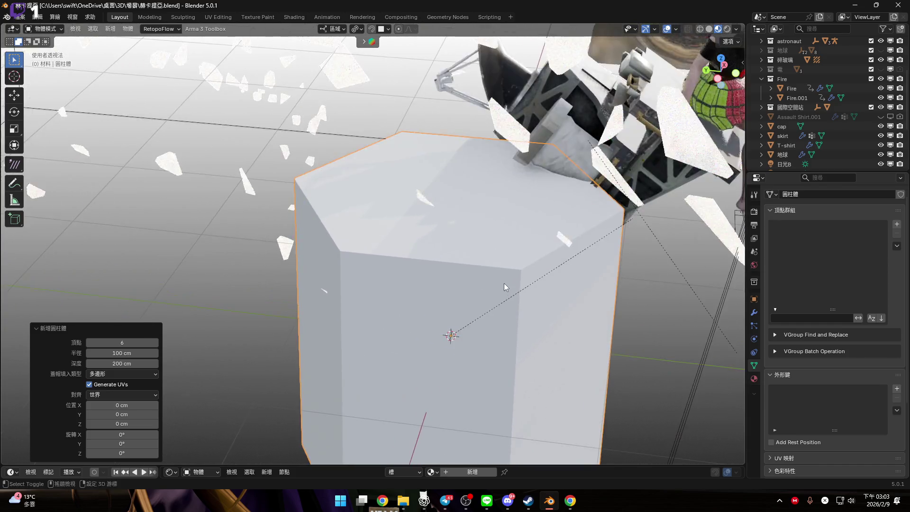
key("s")
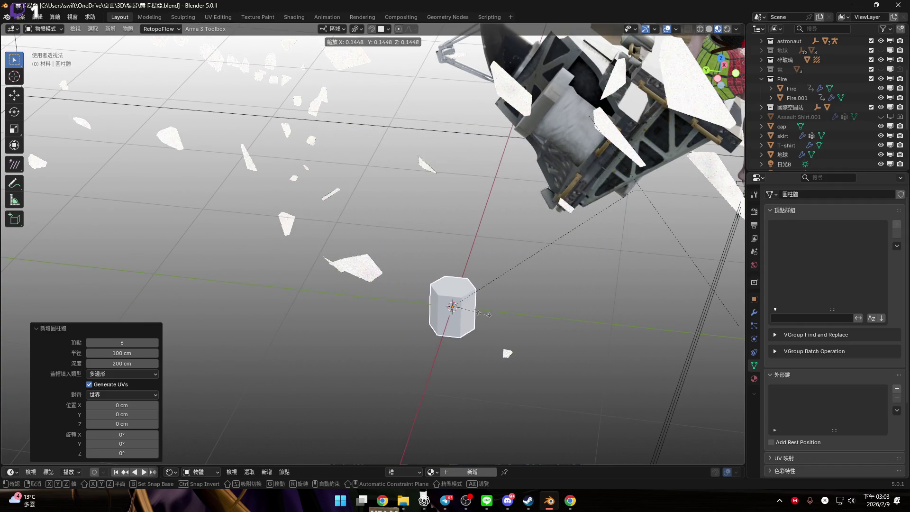
left_click(474, 327)
scroll(474, 327, "down", 6)
key("g")
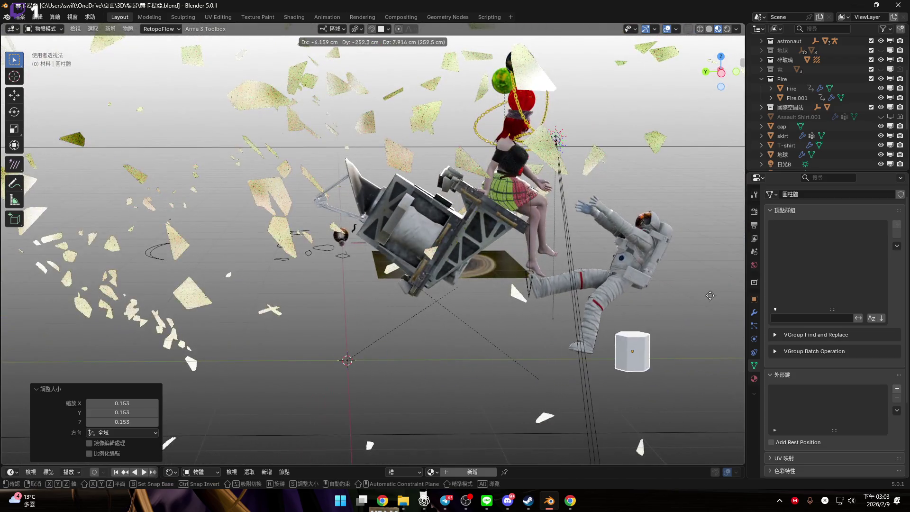
left_click(716, 294)
View the scene from higher up and select a glass shard to inspect its material
scroll(561, 317, "up", 5)
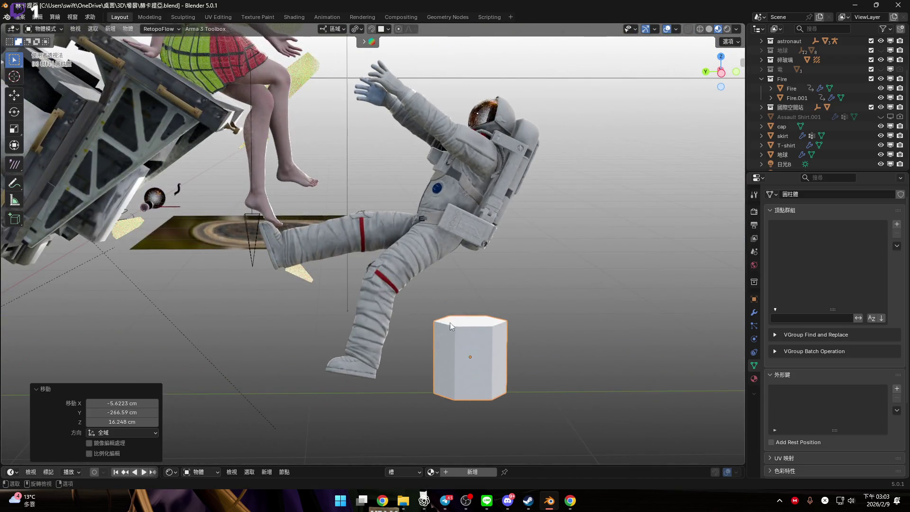
middle_click_drag(450, 322, 431, 278)
left_click(425, 80)
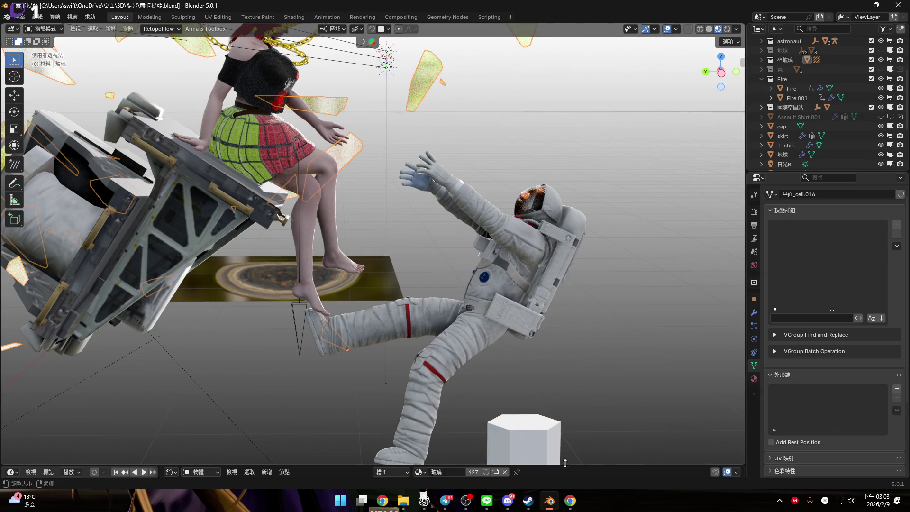
Enlarge the Shader Editor and box-select all of the glass shard's nodes
left_click_drag(475, 466, 474, 309)
scroll(541, 386, "down", 5)
scroll(532, 395, "up", 1)
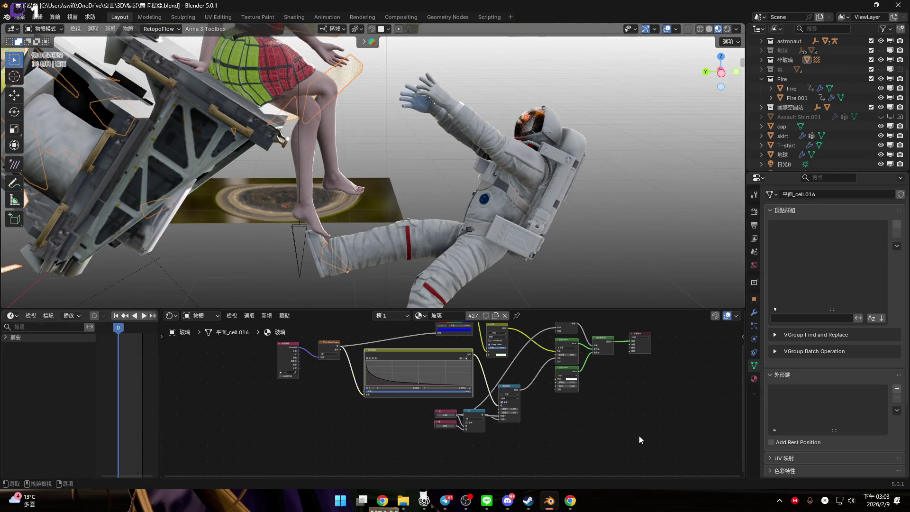
left_click_drag(667, 441, 288, 338)
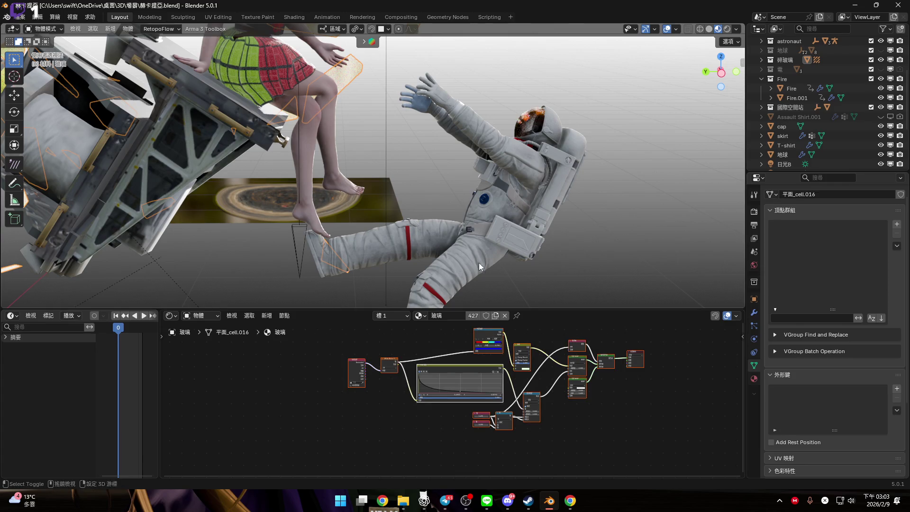
Select the hexagonal cylinder and create a new material for it
middle_click_drag(479, 263, 459, 121, "shift")
left_click(502, 225)
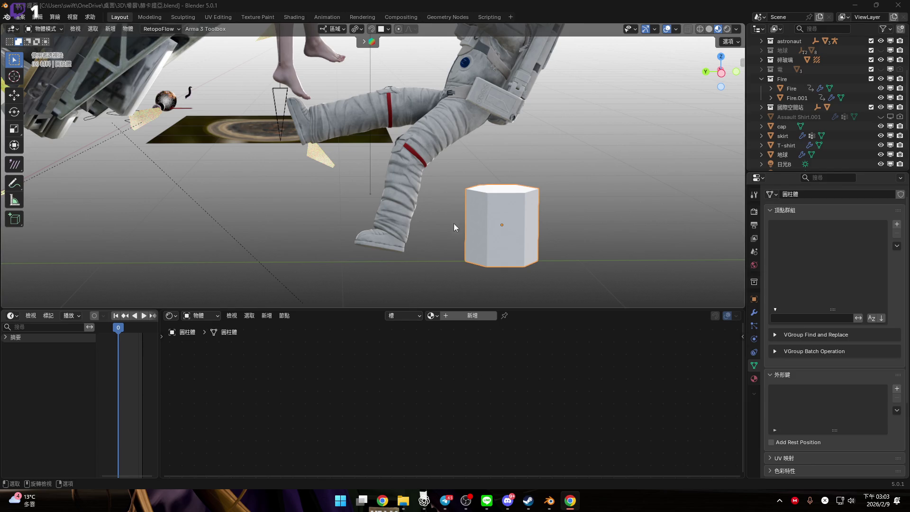
left_click(457, 318)
Name the cylinder's new material 'ice crystals'
left_click(449, 316)
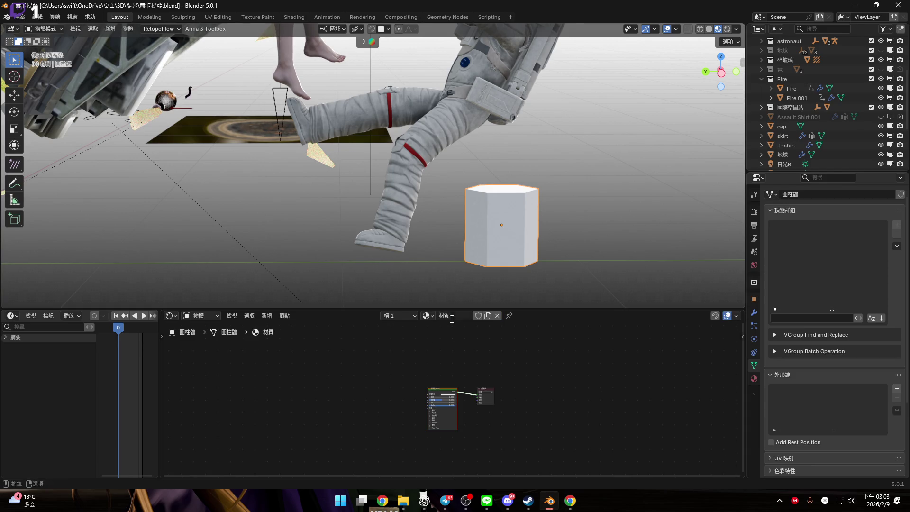
type("ice crystals")
key("Return")
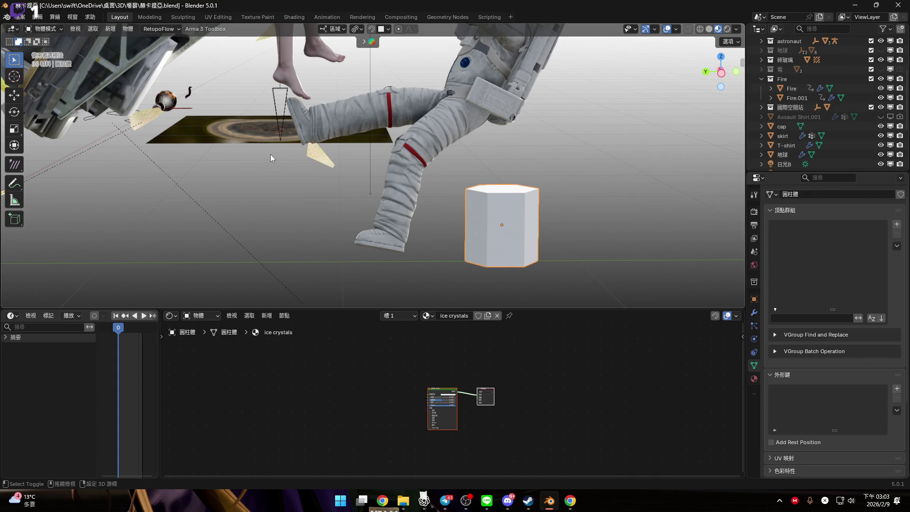
middle_click_drag(270, 155, 288, 172, "shift")
double_click(441, 317)
left_click(441, 316)
key("Return")
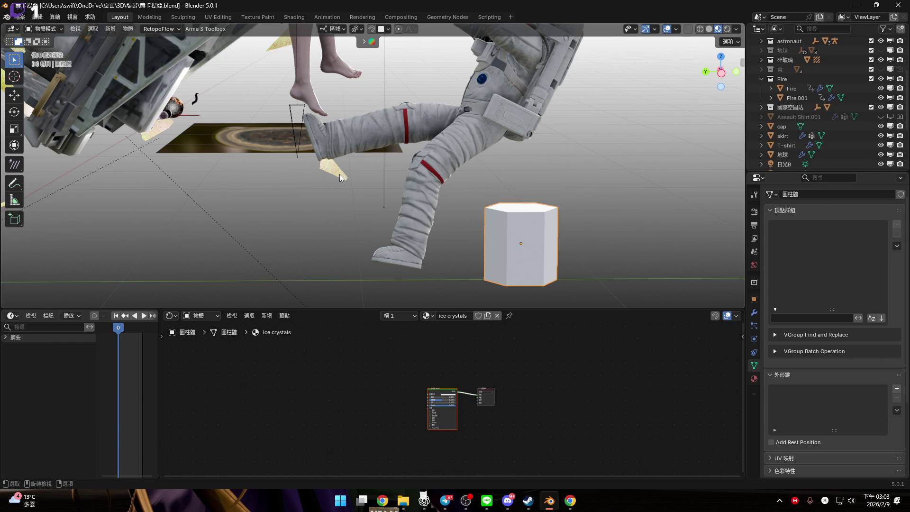
Copy the glass shard's nodes, delete the cylinder's default nodes, try pasting, then undo
left_click(552, 283)
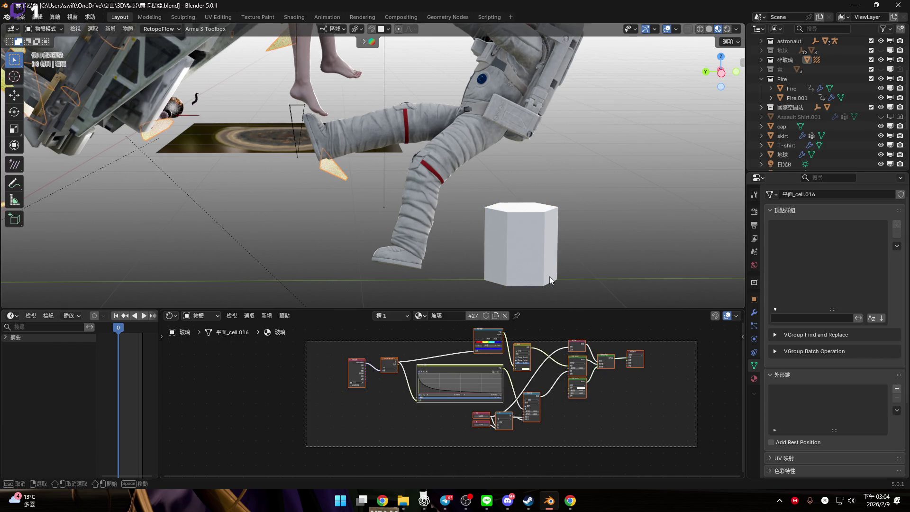
key("ctrl+c")
left_click(515, 232)
left_click_drag(346, 336, 474, 405)
key("x")
key("ctrl+v")
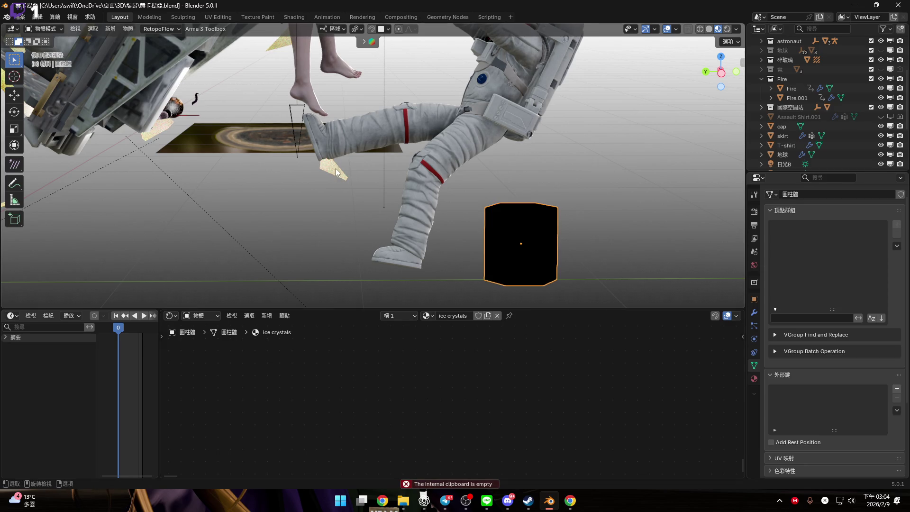
key("ctrl+z")
key("ctrl+z")
key("ctrl+z")
Paste the glass shard's node tree into the ice crystals material, then switch to the browser
left_click_drag(338, 338, 656, 451)
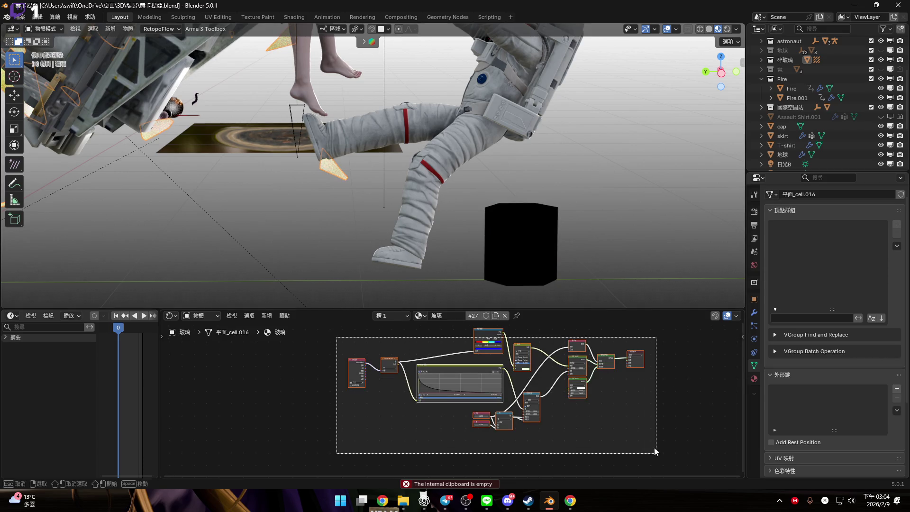
middle_click_drag(616, 402, 599, 410)
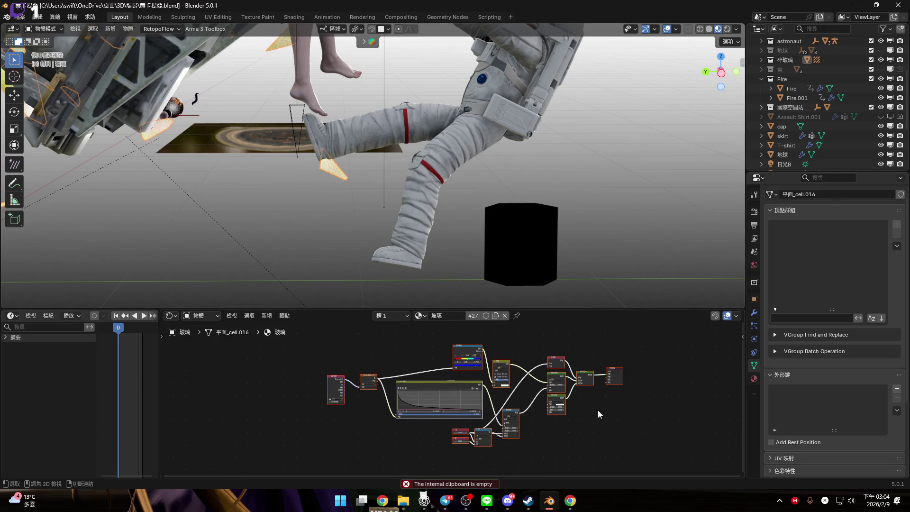
left_click(528, 247)
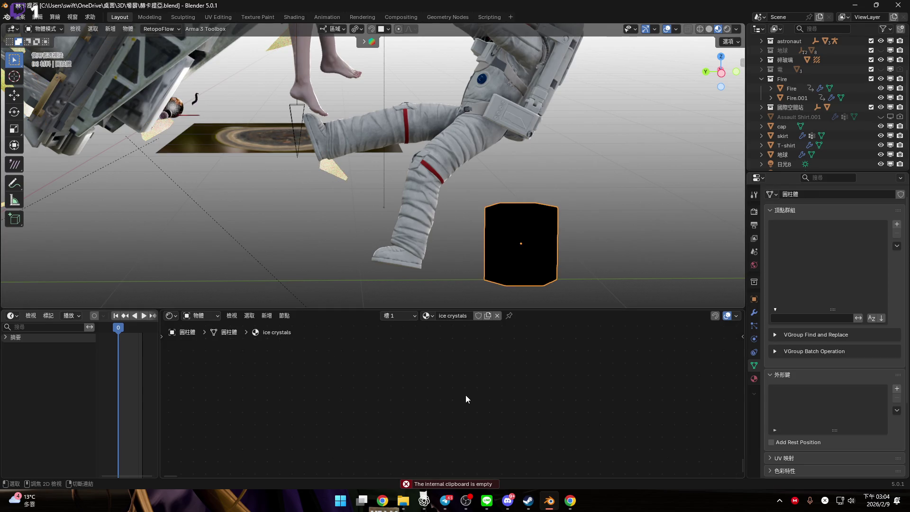
key("ctrl+v")
key("alt+Tab")
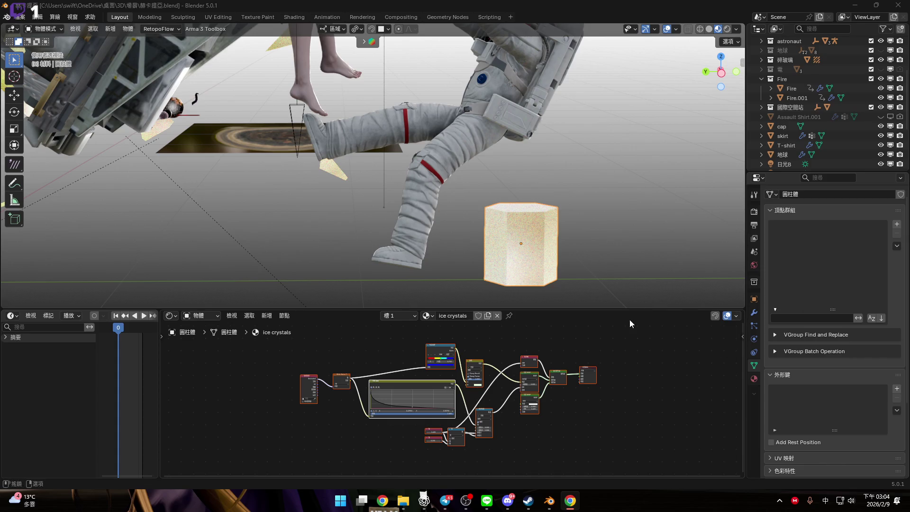
scroll(506, 253, "up", 5)
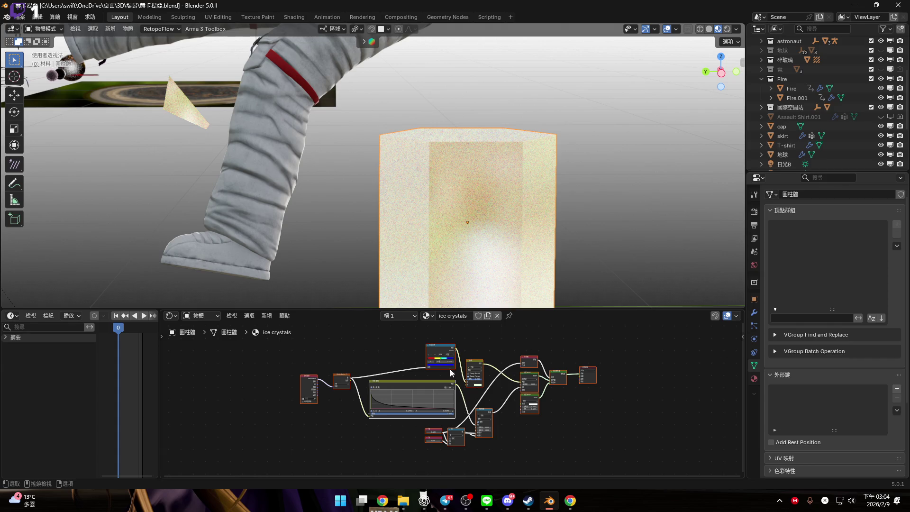
Set the Refraction BSDF IOR to 1.31
scroll(558, 382, "up", 5)
scroll(558, 382, "down", 5)
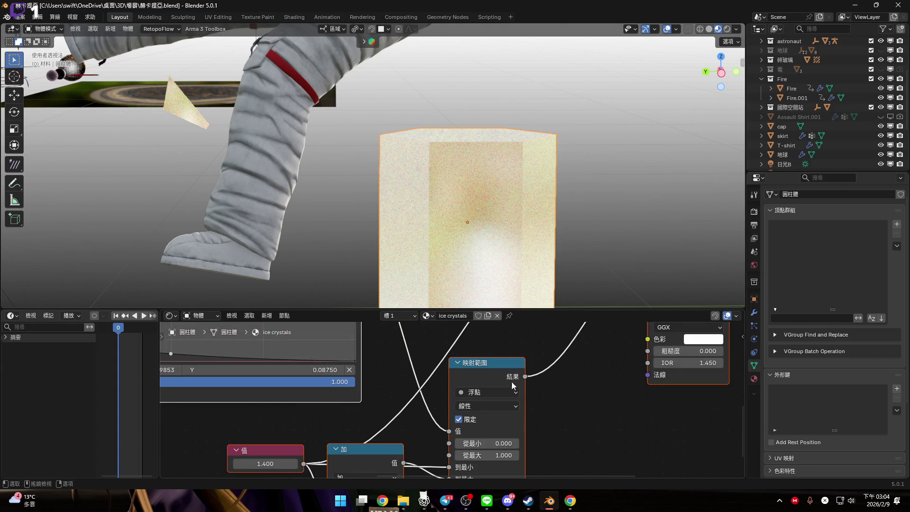
middle_click_drag(466, 372, 391, 379)
scroll(437, 417, "up", 4)
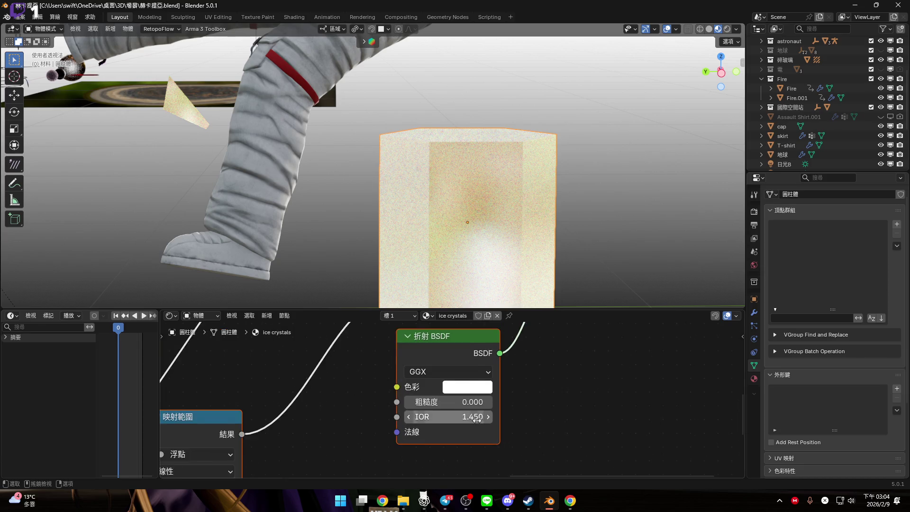
left_click(437, 418)
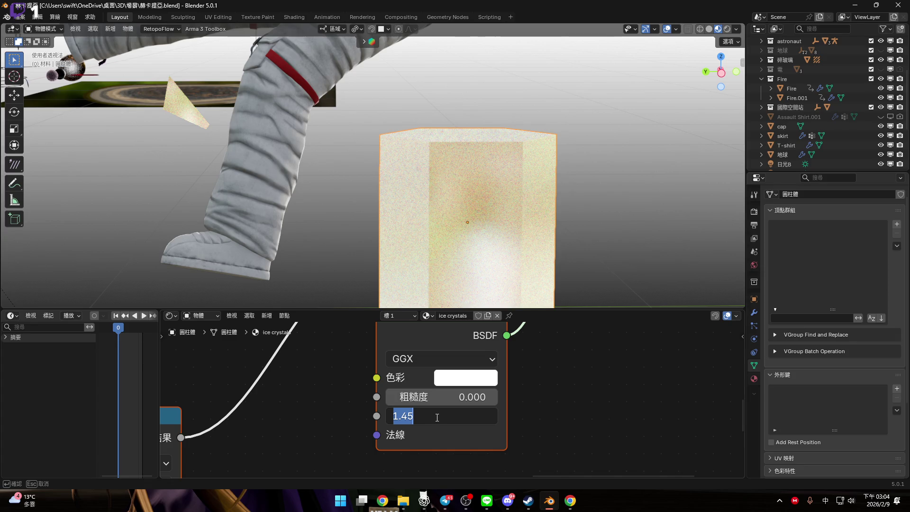
type("1")
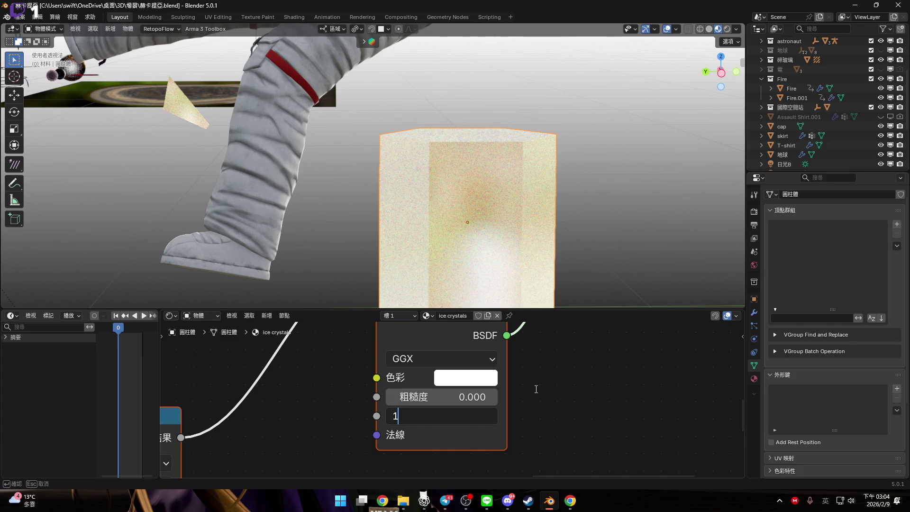
key("Return")
left_click(456, 418)
type("1.31")
key("Return")
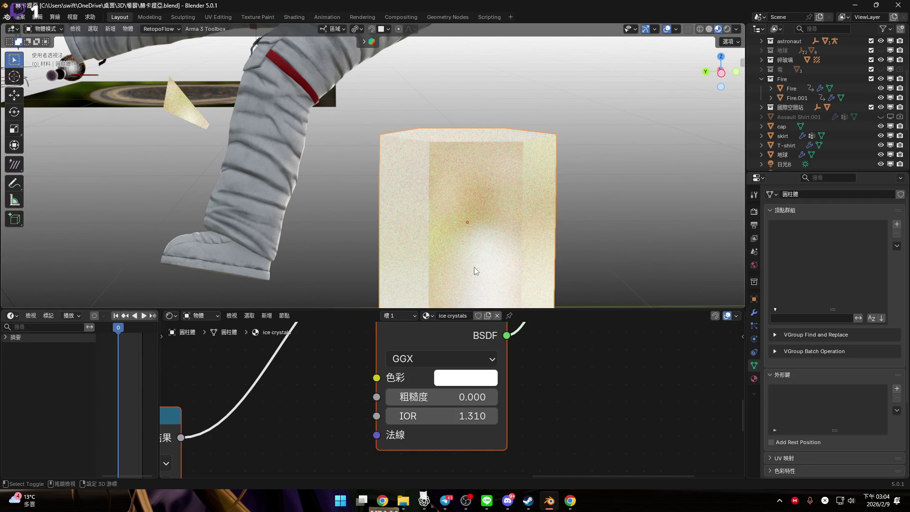
Change the first Value node from 1.400 to 1.31
scroll(498, 346, "down", 4)
mouse_move(498, 345)
middle_mouse_down()
mouse_move(475, 355)
mouse_move(460, 379)
mouse_move(638, 351)
middle_mouse_up()
scroll(382, 398, "up", 2)
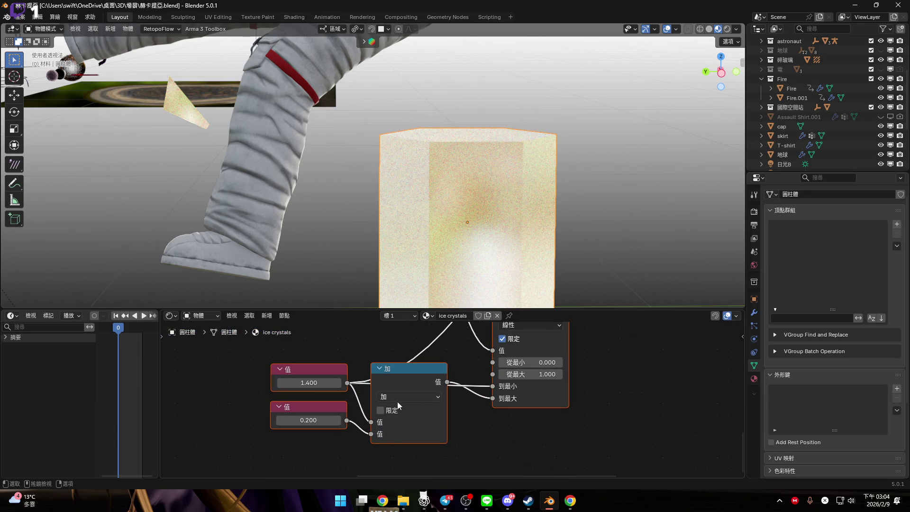
scroll(398, 403, "up", 2)
double_click(337, 394)
type("1.31")
key("Return")
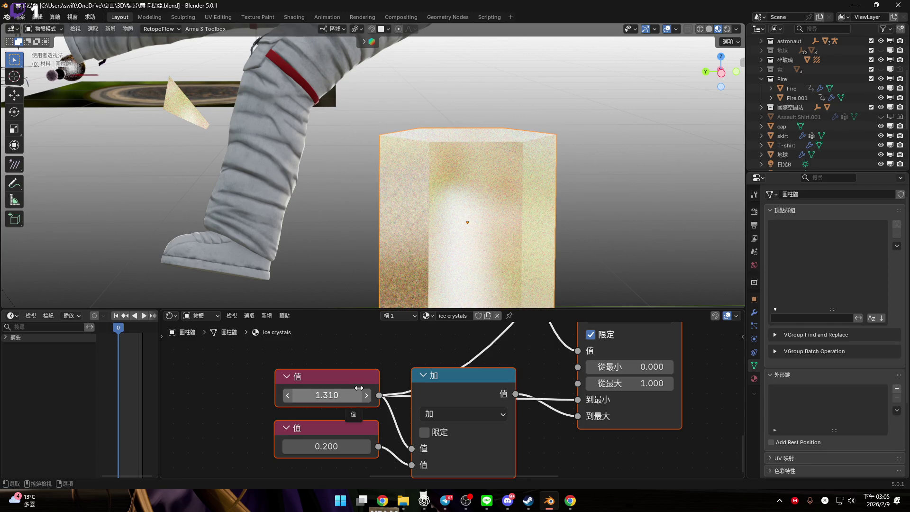
Orbit the viewport to look down on the cylinder and frame the whole node tree
scroll(459, 187, "down", 3)
middle_click_drag(436, 220, 437, 223)
scroll(488, 227, "up", 5)
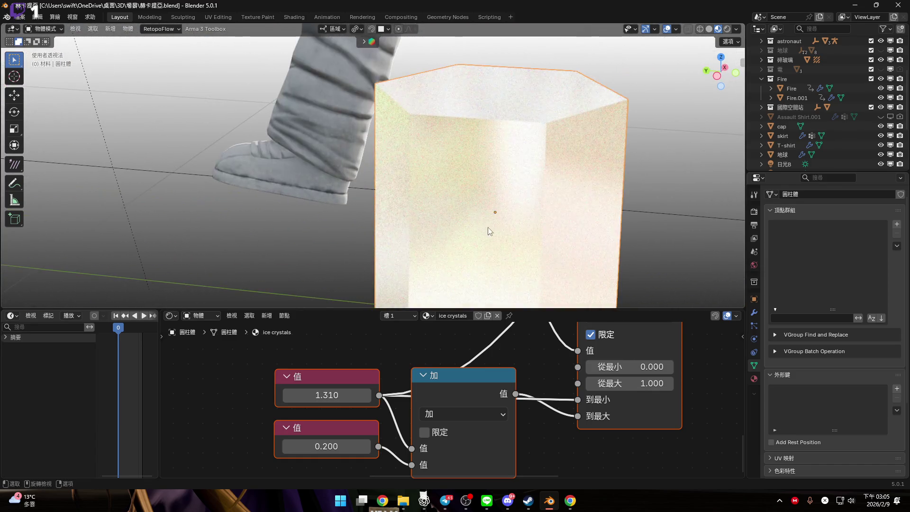
scroll(462, 380, "down", 3)
middle_click_drag(427, 360, 445, 382)
scroll(451, 381, "down", 2)
scroll(444, 382, "up", 3)
scroll(454, 381, "down", 1)
scroll(454, 380, "up", 2)
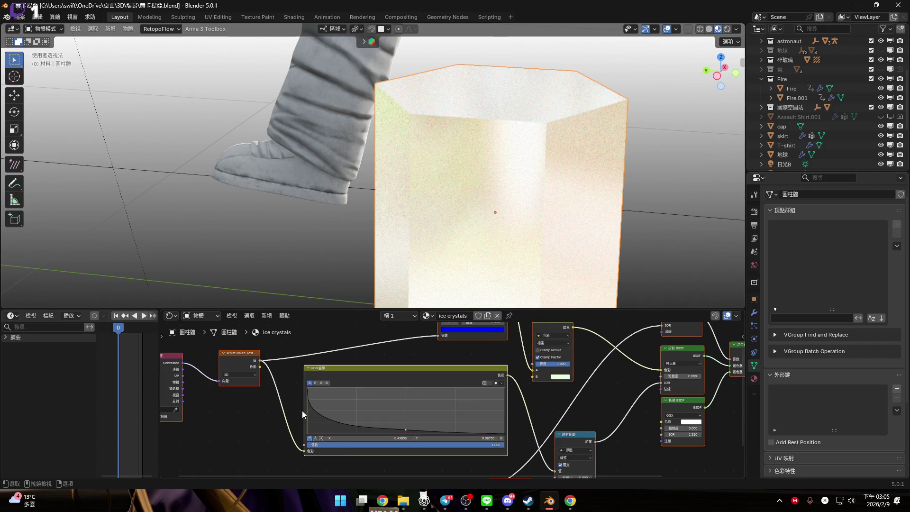
Bring the Multiply node into view and move it up and to the left
mouse_move(304, 409)
left_mouse_down()
mouse_move(447, 409)
mouse_move(302, 410)
left_mouse_up()
mouse_move(548, 376)
middle_mouse_down()
mouse_move(430, 381)
mouse_move(429, 394)
middle_mouse_up()
scroll(547, 376, "up", 1)
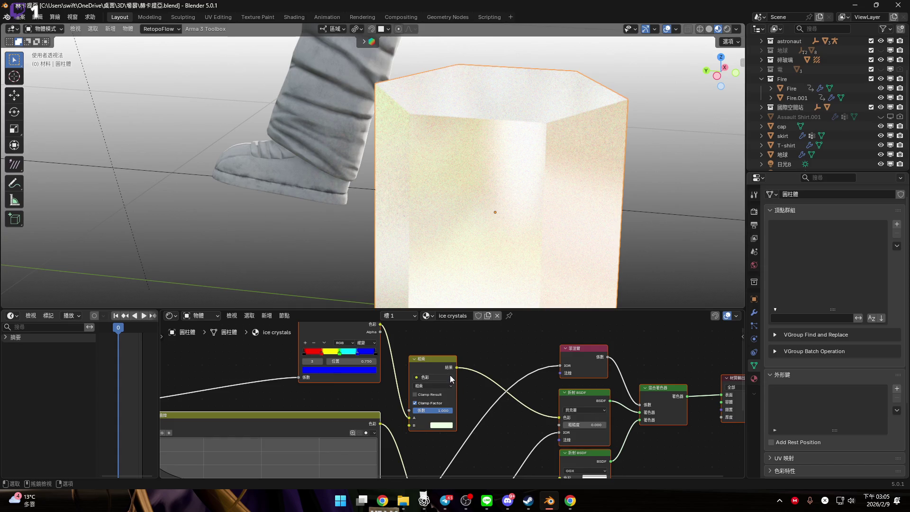
middle_click_drag(514, 382, 387, 382)
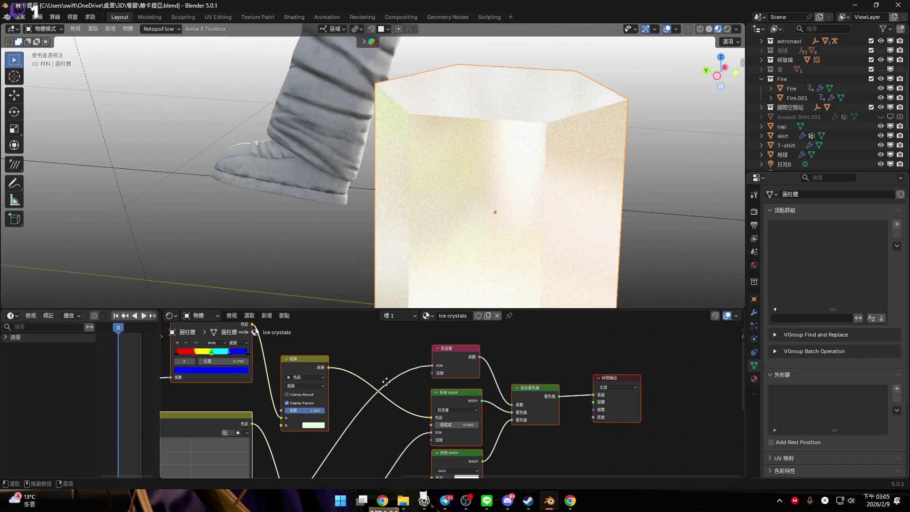
mouse_move(387, 382)
middle_mouse_down()
mouse_move(471, 374)
mouse_move(475, 428)
middle_mouse_up()
scroll(472, 374, "up", 1)
left_click_drag(474, 409, 467, 362)
Frame the Color Ramp and Multiply nodes and open the Add node menu
middle_click_drag(519, 363, 422, 371)
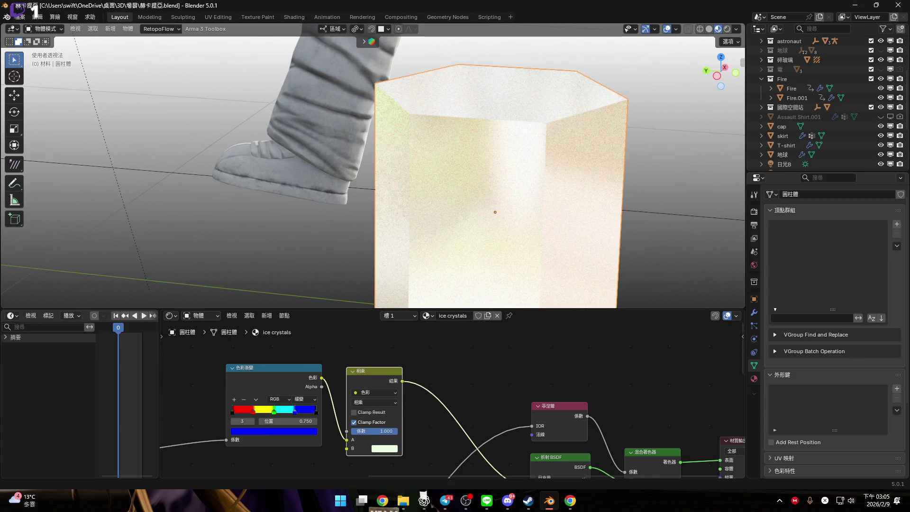
middle_click_drag(413, 329, 394, 360)
key("shift+a")
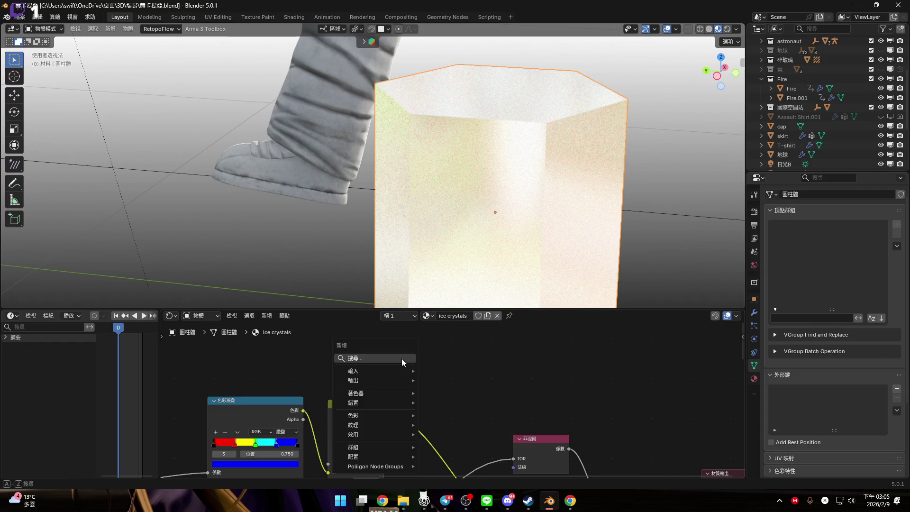
Add a Noise Texture node to the ice crystals material through node search
left_click(402, 359)
type("no")
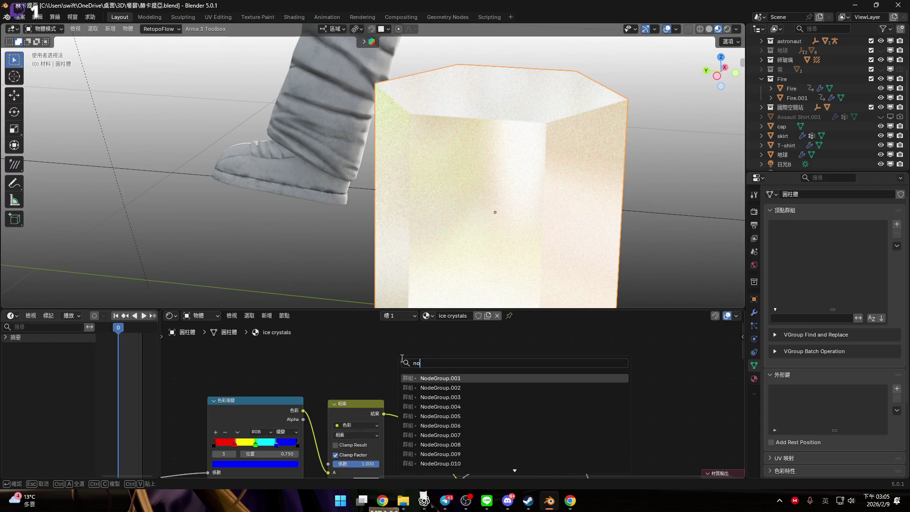
key("BackSpace")
key("BackSpace")
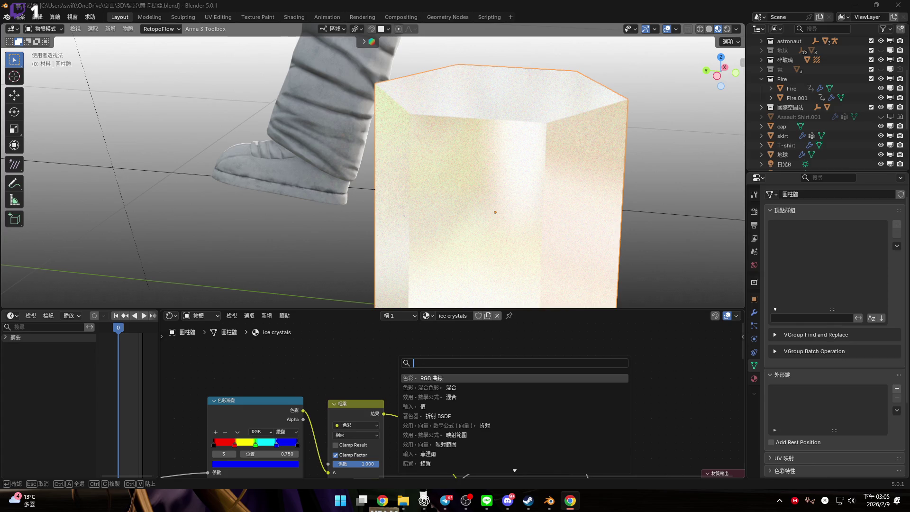
left_click(458, 365)
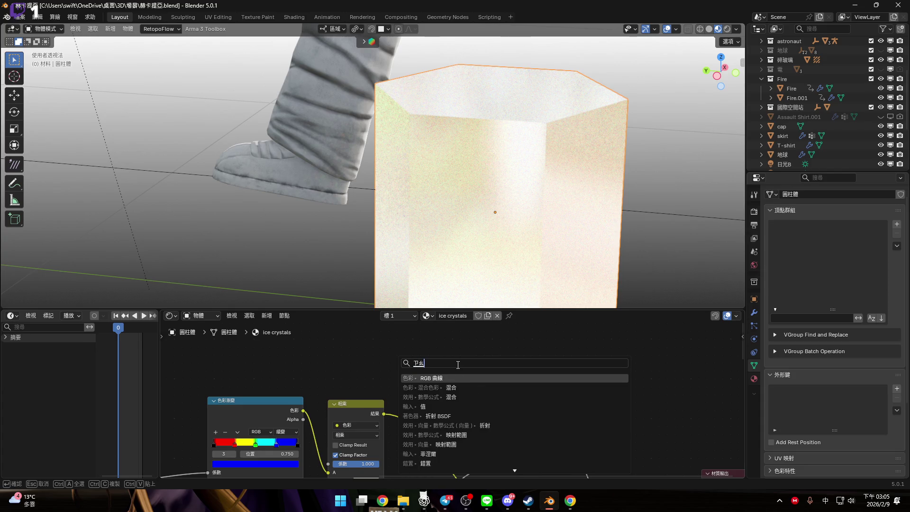
type("噪")
key("Return")
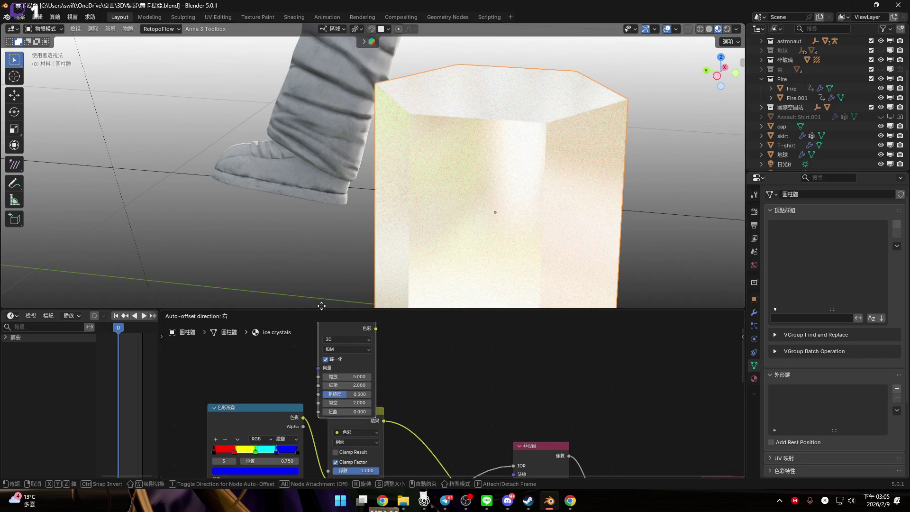
left_click(330, 322)
scroll(383, 348, "up", 1)
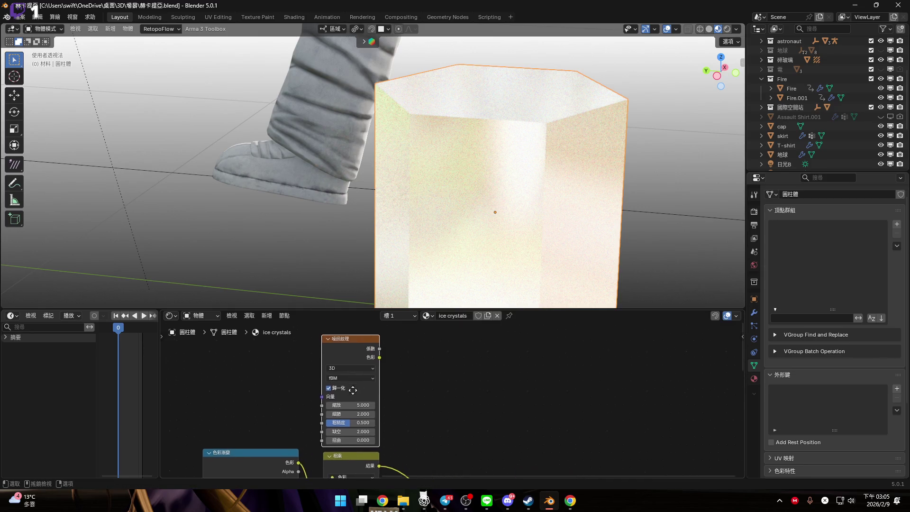
scroll(379, 353, "down", 2)
Add a Color Ramp linked from the Noise Texture output and move both nodes left
left_click_drag(371, 349, 445, 377)
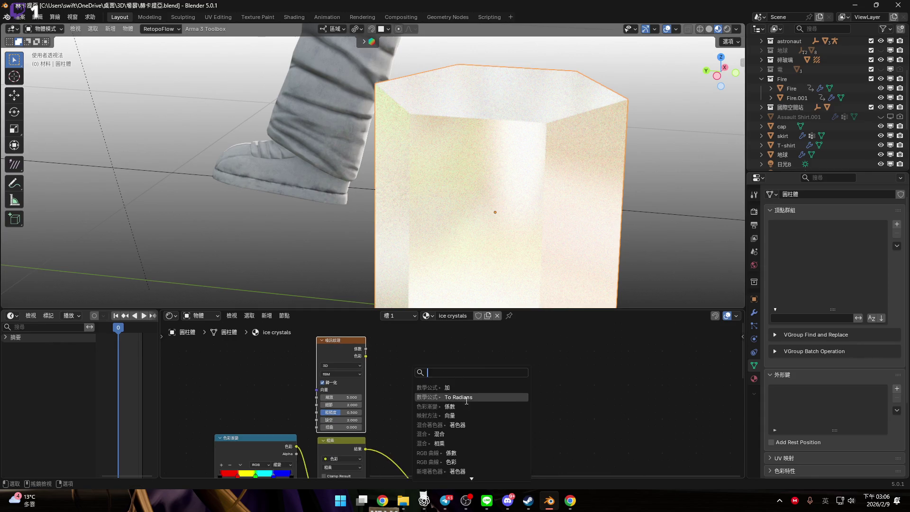
left_click(451, 407)
left_click(497, 422)
scroll(496, 422, "down", 1)
mouse_move(497, 422)
middle_mouse_down()
mouse_move(493, 366)
mouse_move(528, 383)
middle_mouse_up()
left_click_drag(352, 332, 455, 366)
middle_click_drag(455, 367, 522, 351)
key("g")
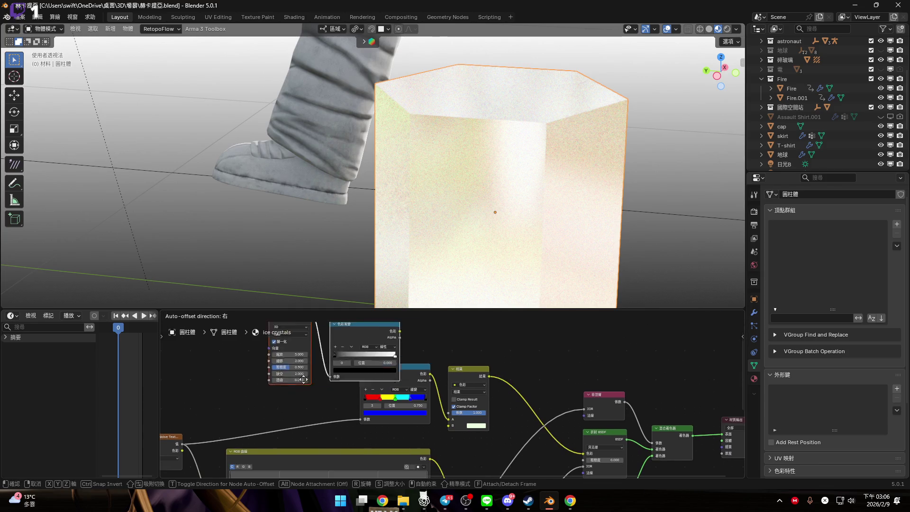
left_click(355, 394)
Connect the Color Ramp's Color output to the Mix node's B input
mouse_move(334, 364)
left_mouse_down()
mouse_move(403, 414)
mouse_move(472, 433)
left_mouse_up()
middle_click_drag(492, 244, 508, 192)
scroll(336, 394, "up", 2)
mouse_move(336, 394)
middle_mouse_down()
mouse_move(375, 408)
mouse_move(409, 371)
mouse_move(458, 384)
middle_mouse_up()
scroll(457, 384, "up", 1)
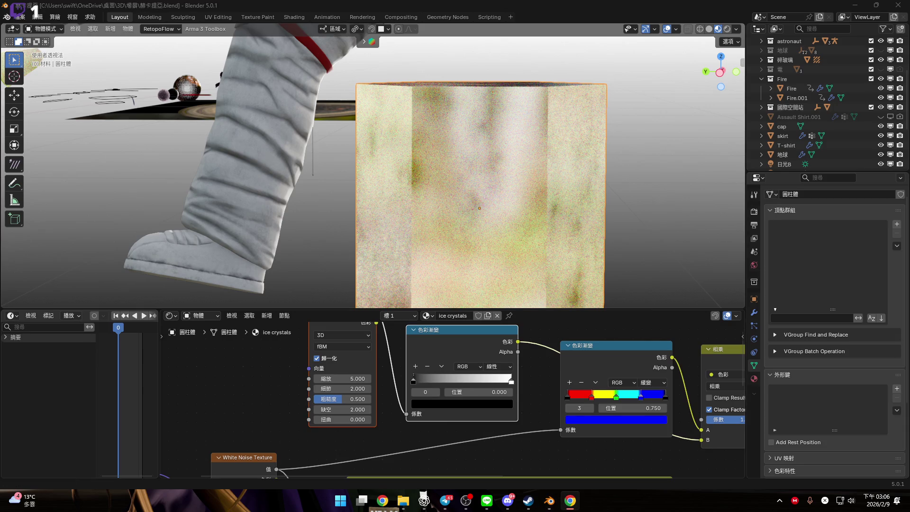
scroll(331, 392, "up", 2)
Set the Noise Texture Scale to 50
mouse_move(330, 389)
left_mouse_down()
mouse_move(565, 383)
mouse_move(409, 382)
mouse_move(420, 383)
left_mouse_up()
left_click_drag(325, 392, 370, 397)
type("50")
key("Return")
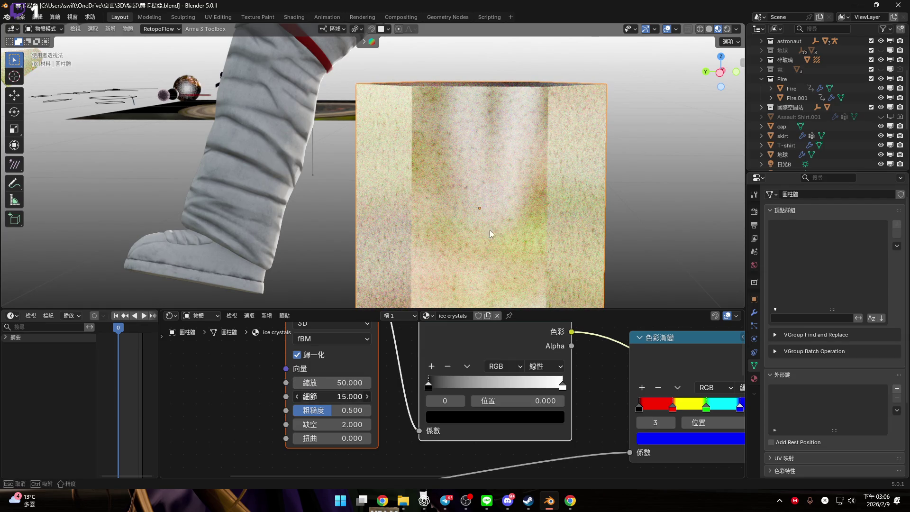
scroll(490, 232, "up", 2)
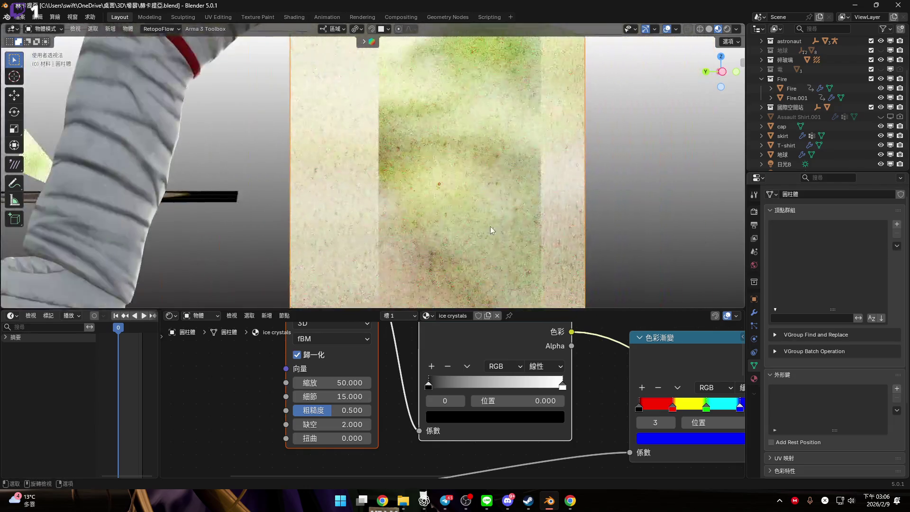
scroll(348, 406, "up", 2)
scroll(338, 388, "down", 3)
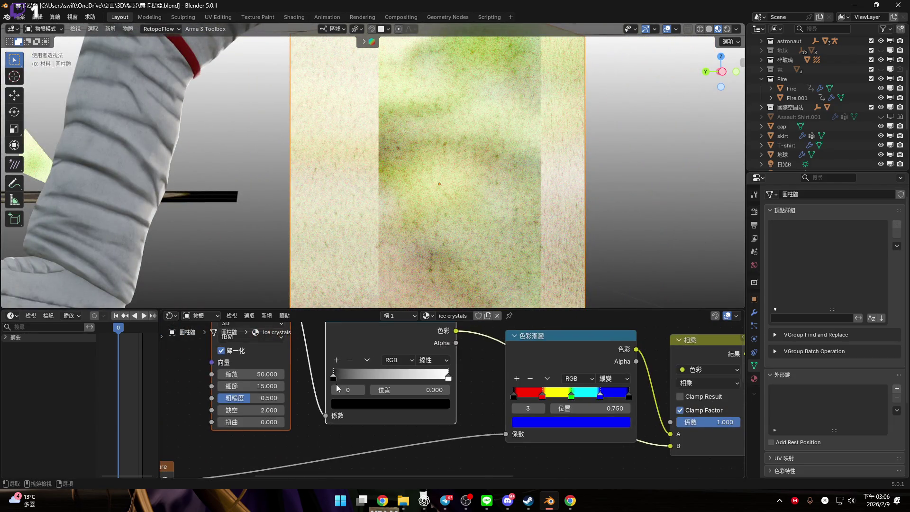
Keep the white ramp stop at the right end and set the black stop to 0.5
scroll(338, 388, "up", 2)
left_click_drag(433, 393, 351, 394)
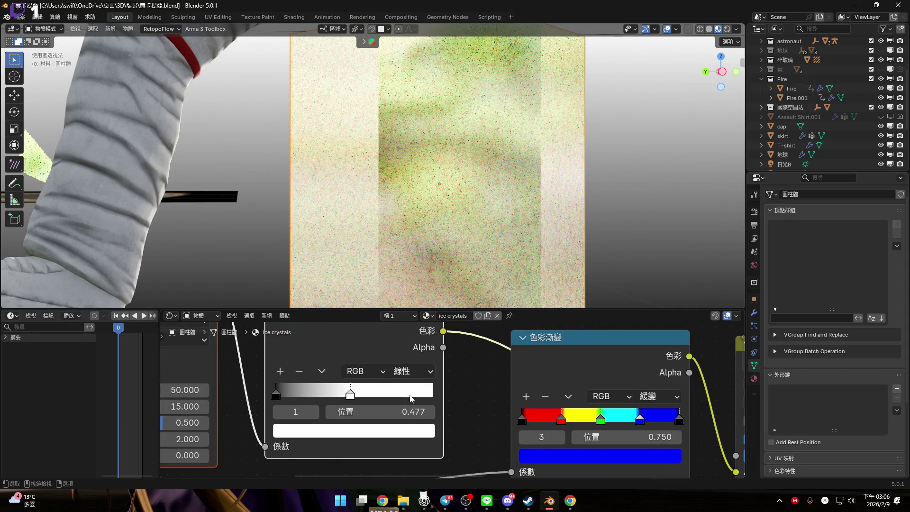
left_click_drag(410, 398, 437, 396)
scroll(336, 386, "down", 2)
scroll(316, 392, "up", 2)
mouse_move(316, 391)
left_mouse_down()
mouse_move(428, 394)
mouse_move(318, 394)
mouse_move(379, 394)
left_mouse_up()
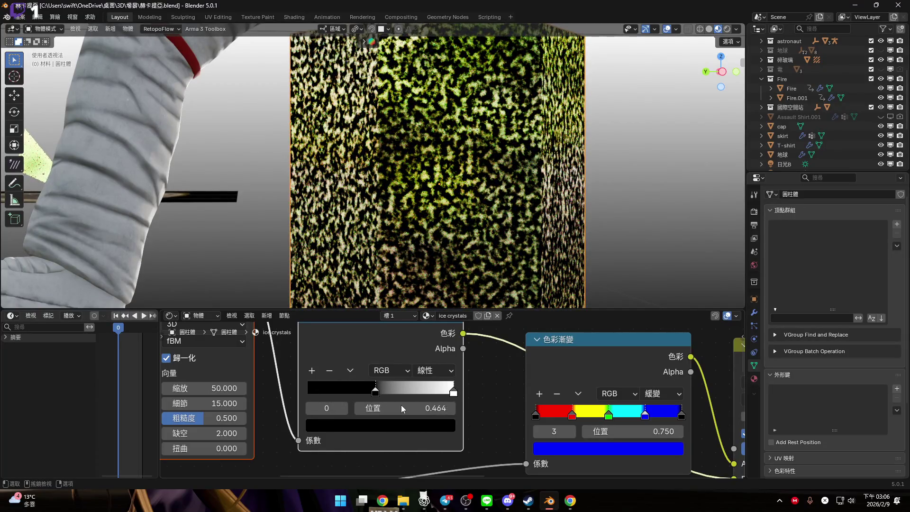
left_click(401, 406)
type("0.5")
key("Return")
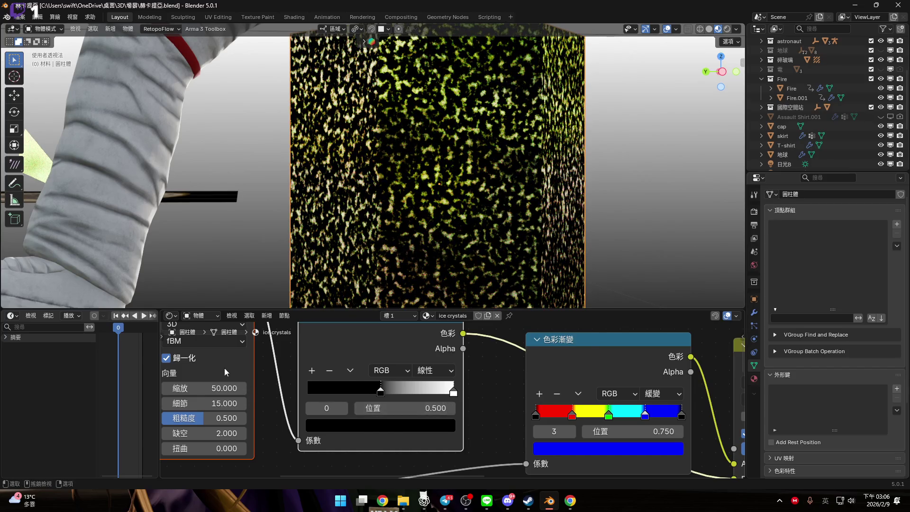
Try other noise Scale and black-stop values, reverting to Scale 50 and stop 0.5
scroll(224, 368, "up", 2)
mouse_move(339, 390)
left_mouse_down()
mouse_move(360, 390)
mouse_move(339, 390)
mouse_move(340, 415)
mouse_move(340, 391)
mouse_move(394, 390)
mouse_move(367, 390)
left_mouse_up()
key("Escape")
middle_click_drag(570, 377, 522, 379)
mouse_move(520, 382)
left_mouse_down()
mouse_move(385, 372)
mouse_move(418, 373)
left_mouse_up()
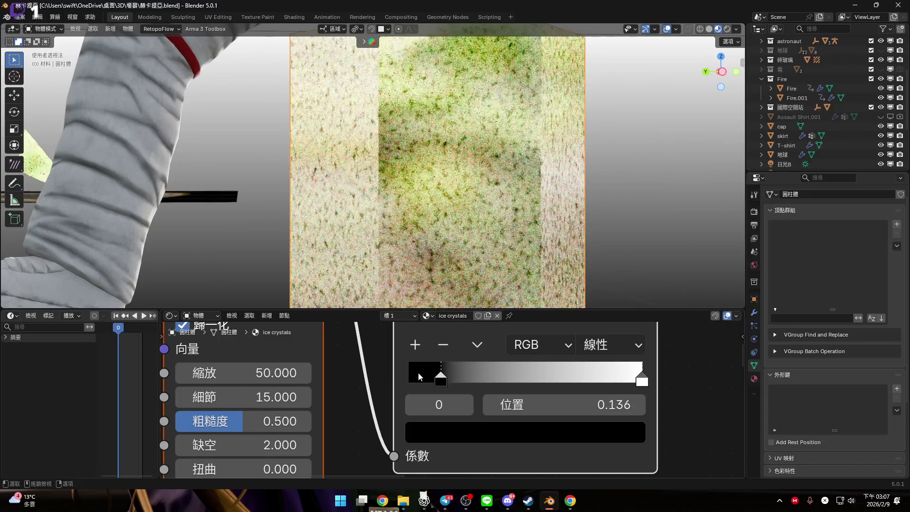
key("ctrl+z")
Raise the noise Scale to 100 and nudge the black stop to about 0.459
middle_click_drag(320, 385, 359, 375)
left_click(265, 368)
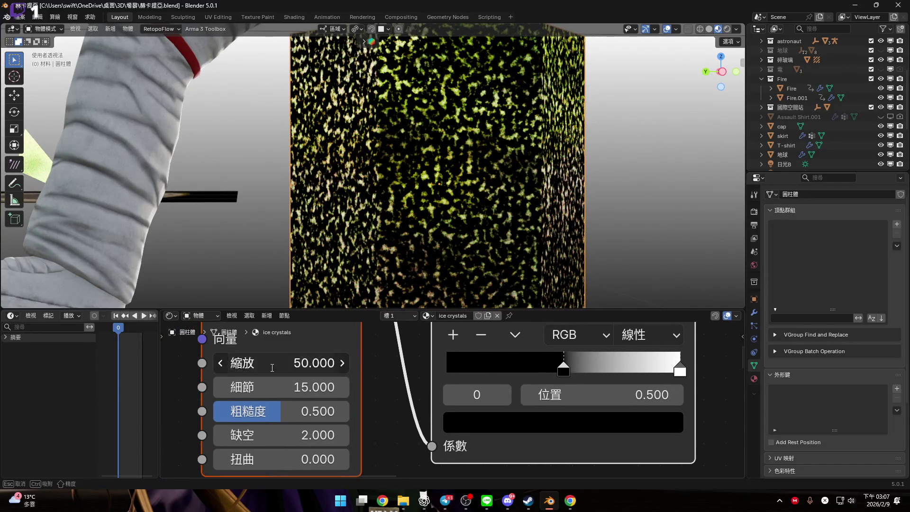
type("100")
key("Return")
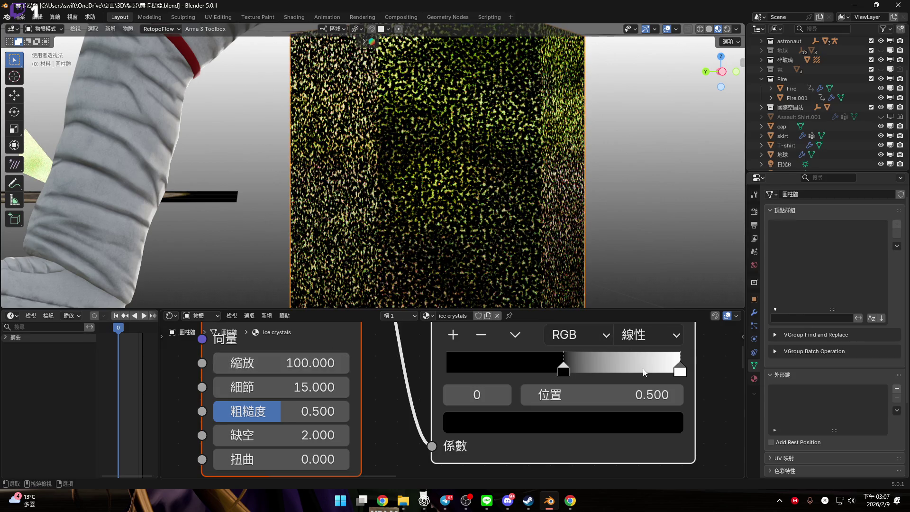
left_click_drag(681, 370, 389, 376)
key("Escape")
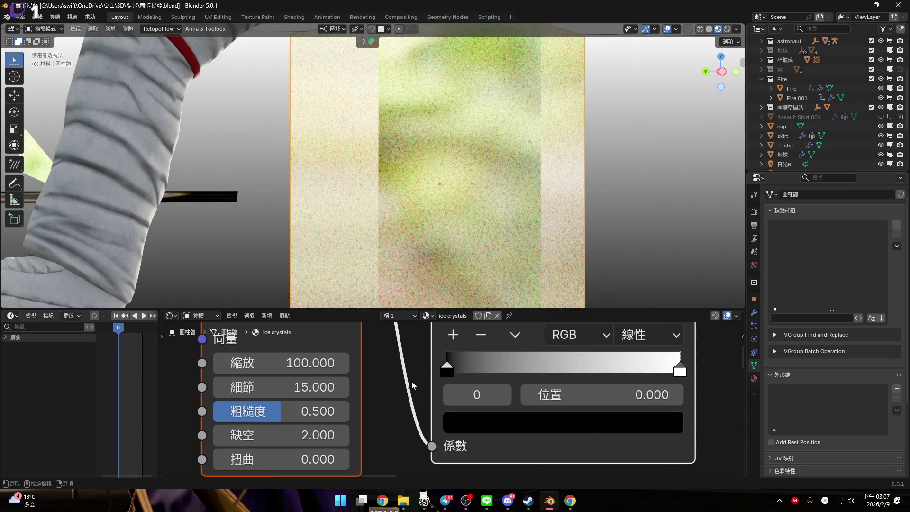
mouse_move(447, 371)
left_mouse_down()
mouse_move(546, 371)
mouse_move(412, 202)
left_mouse_up()
left_click_drag(299, 363, 297, 363)
key("Escape")
left_click_drag(448, 370, 554, 373)
Lower the noise Scale to 20 and set the black stop Position to 0.3
mouse_move(285, 363)
left_mouse_down()
mouse_move(261, 363)
mouse_move(314, 366)
left_mouse_up()
left_click(313, 364)
type("20")
key("Return")
scroll(503, 166, "down", 3)
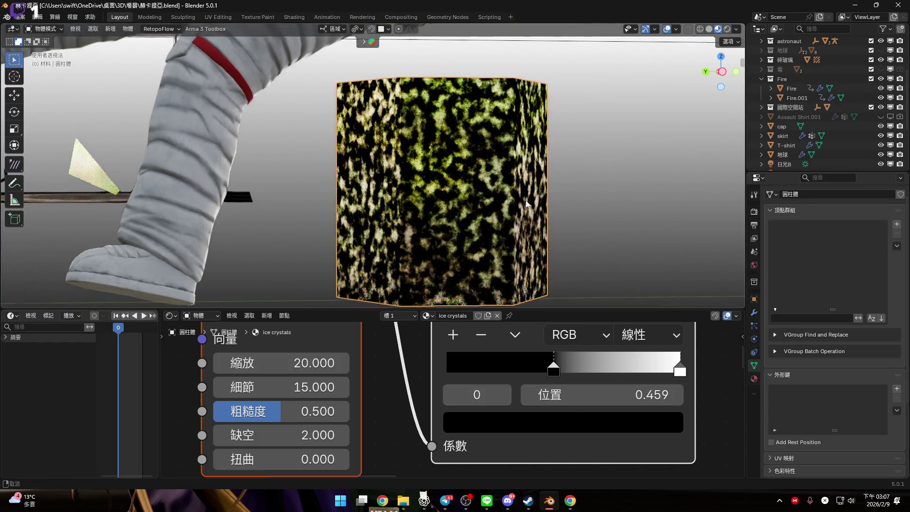
left_click(611, 399)
type(".3")
key("Return")
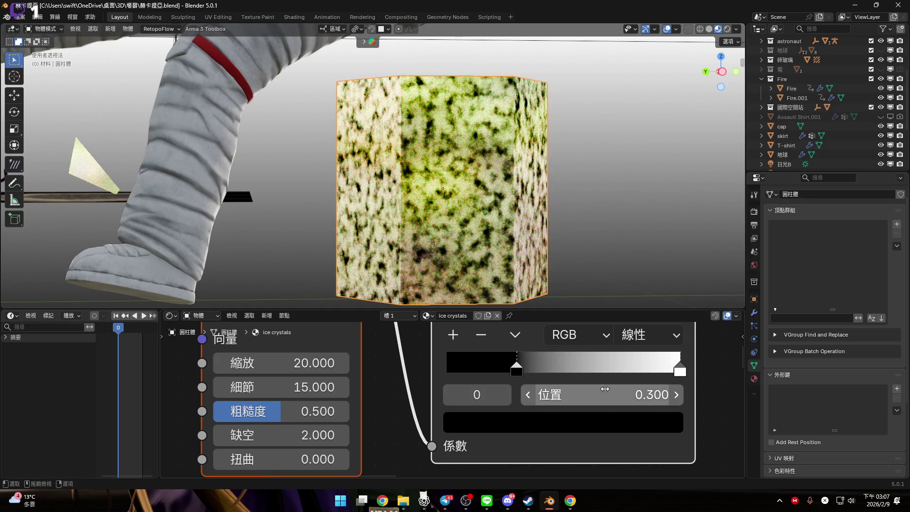
Set the white stop Position to 0.5, then slide it to 0.7
mouse_move(679, 370)
left_mouse_down()
mouse_move(581, 372)
mouse_move(592, 374)
left_mouse_up()
left_click(607, 392)
type(".5")
key("Return")
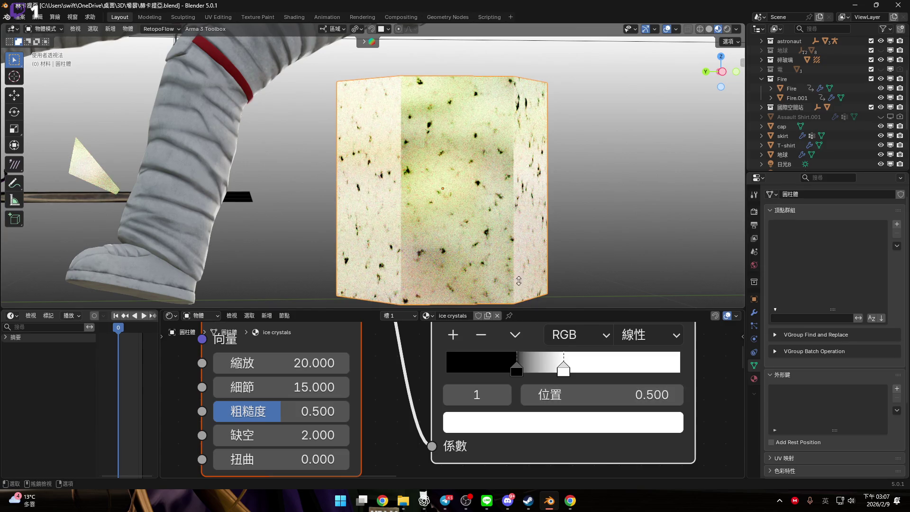
scroll(454, 226, "down", 5)
scroll(454, 227, "up", 4)
left_click_drag(592, 393, 615, 393)
left_click(616, 392)
key("Return")
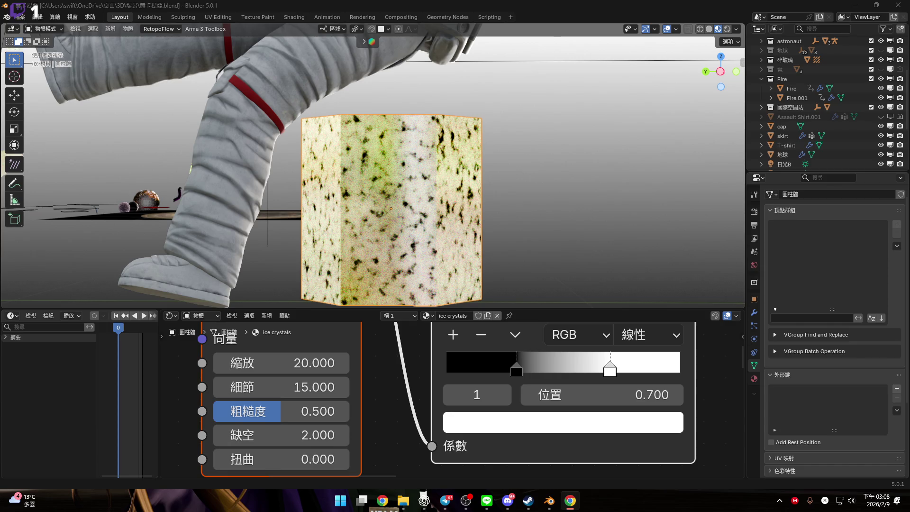
Shrink the hexagonal cylinder to 0.084 scale
mouse_move(534, 210)
middle_mouse_down()
mouse_move(463, 239)
mouse_move(463, 228)
middle_mouse_up()
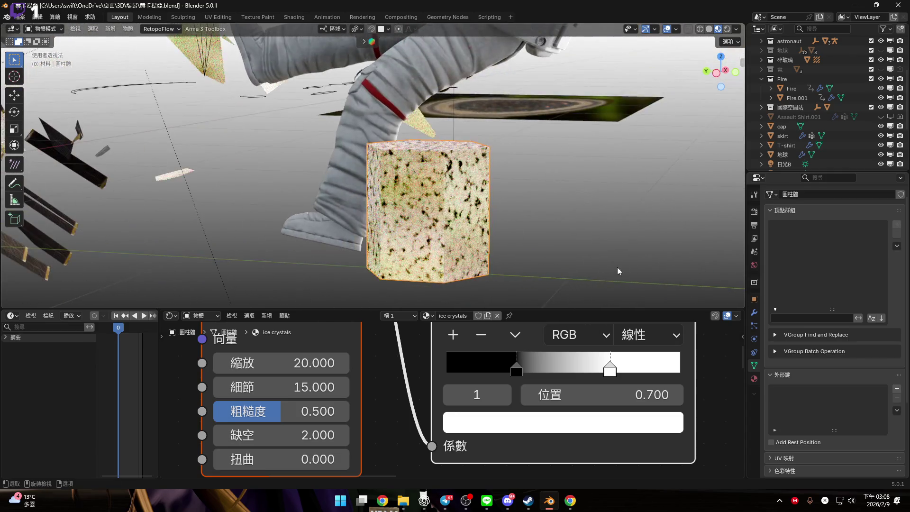
key("s")
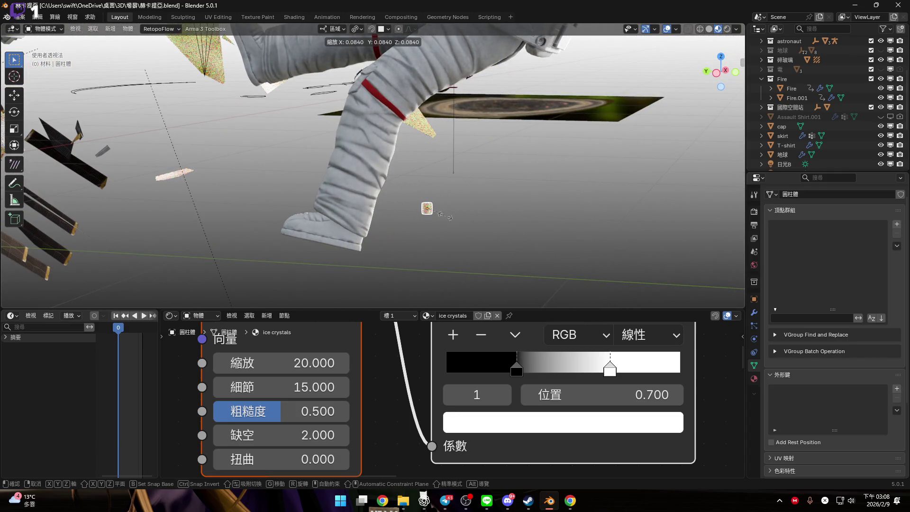
left_click(431, 221)
scroll(432, 221, "up", 5)
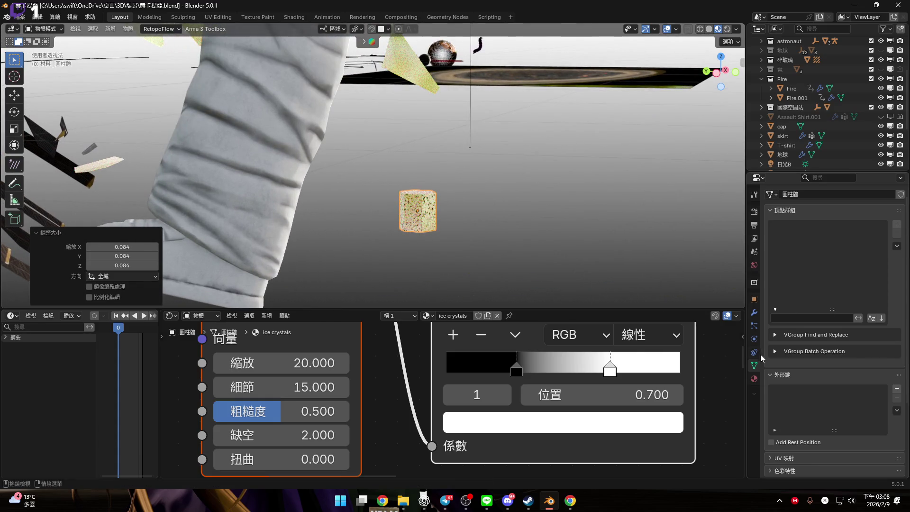
Add a particle system to the cylinder and name it 'ice crystals'
left_click(754, 313)
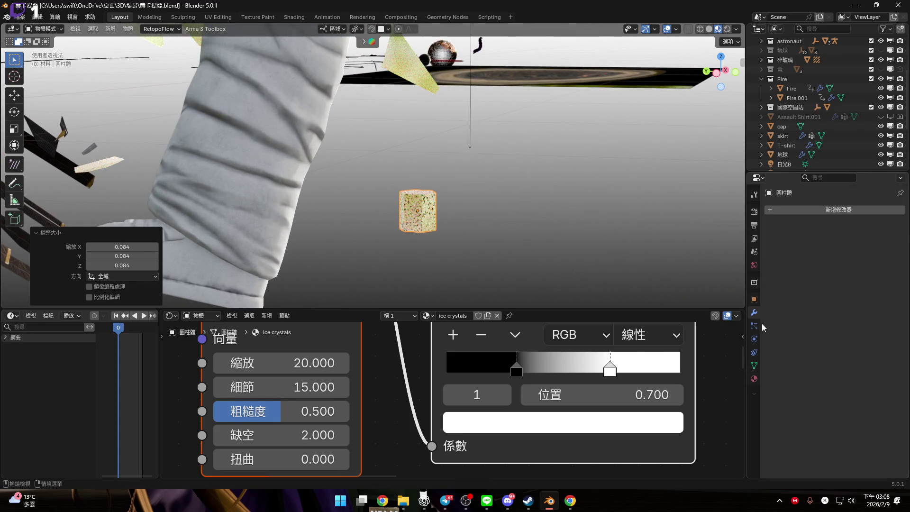
left_click(755, 326)
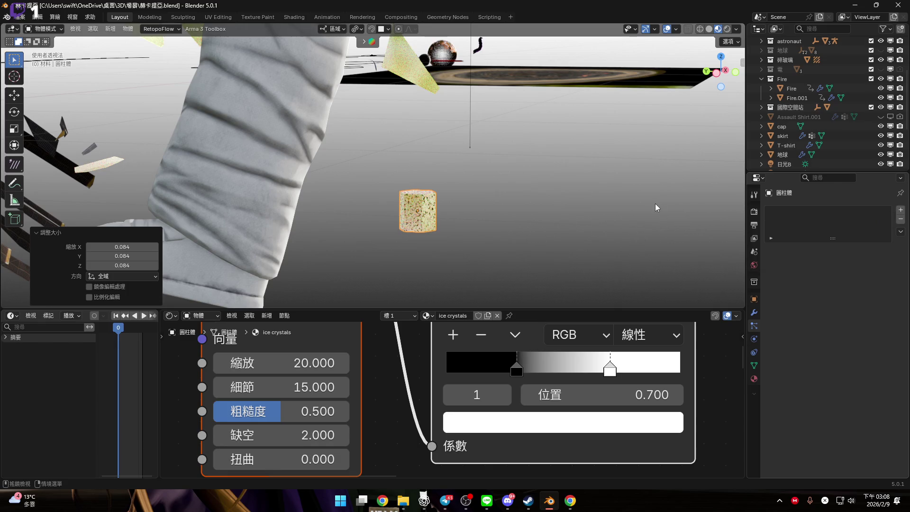
mouse_move(445, 215)
middle_mouse_down()
mouse_move(454, 214)
mouse_move(449, 225)
mouse_move(471, 246)
middle_mouse_up()
left_click(455, 316)
key("ctrl+c")
key("Return")
double_click(799, 215)
key("ctrl+v")
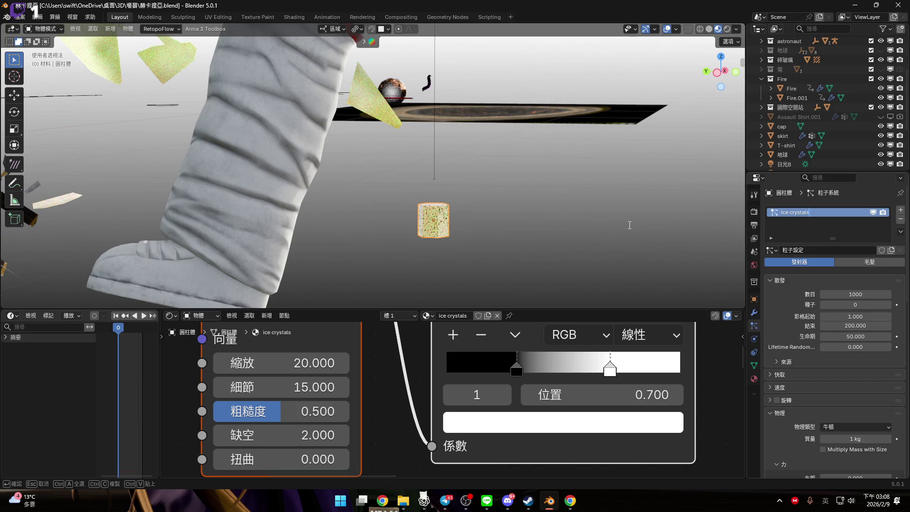
key("Return")
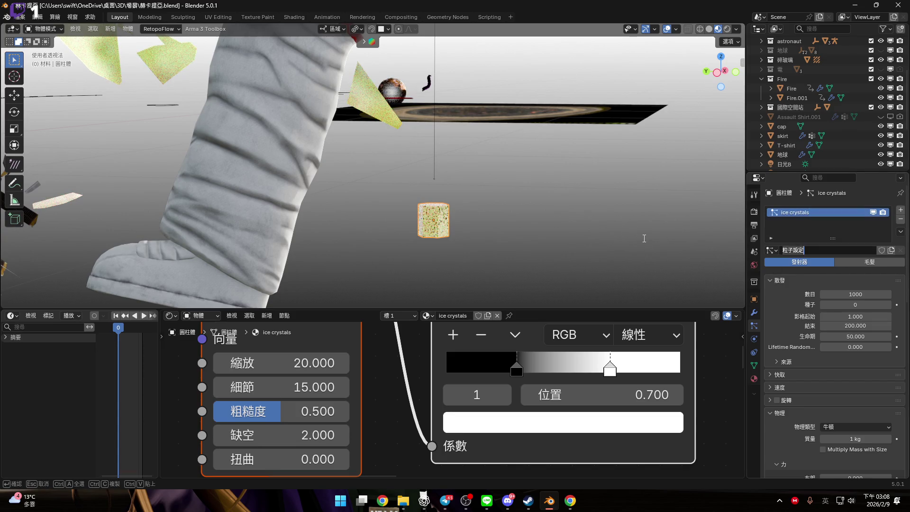
Scale the cylinder up about 3.17 times and enlarge the 3D view
middle_click_drag(588, 239, 564, 234)
mouse_move(502, 228)
middle_mouse_down()
mouse_move(437, 232)
mouse_move(474, 232)
middle_mouse_up()
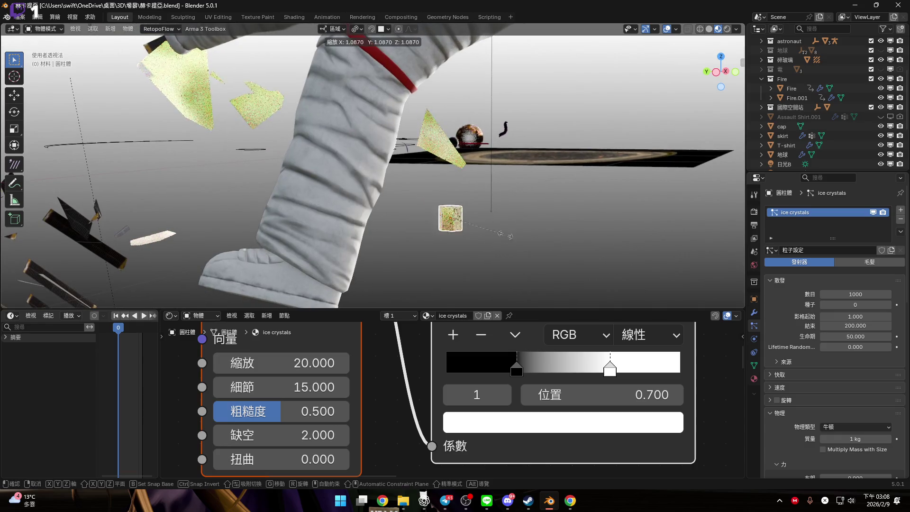
key("s")
right_click(641, 268)
left_click(676, 29)
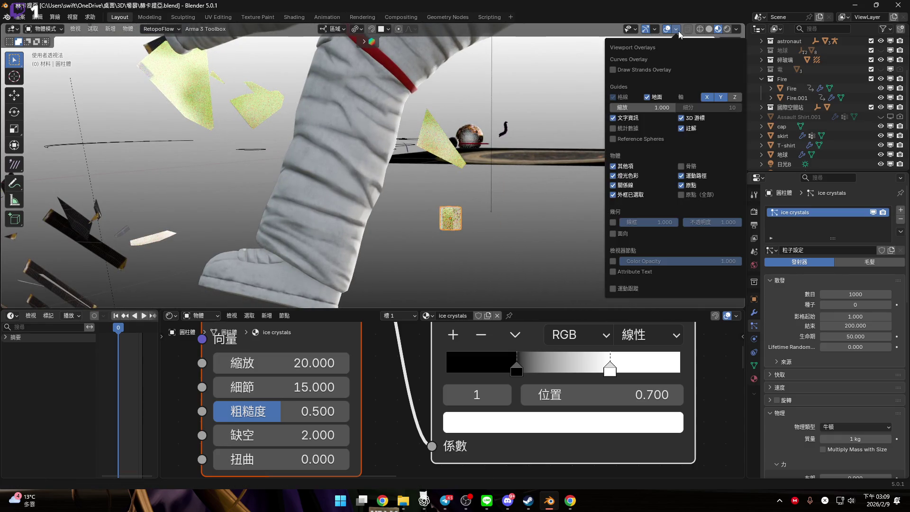
key("s")
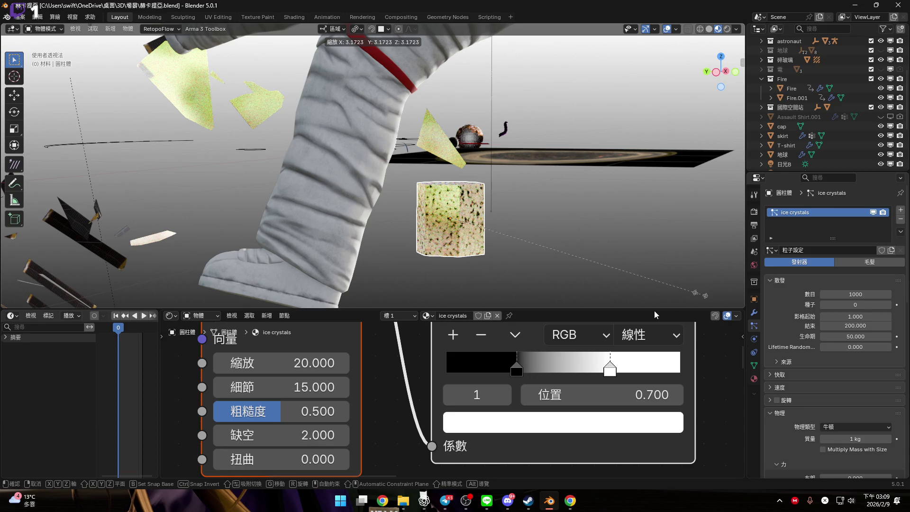
left_click(655, 311)
left_click_drag(654, 309, 654, 465)
scroll(527, 279, "up", 5)
mouse_move(528, 302)
middle_mouse_down()
mouse_move(485, 285)
mouse_move(411, 280)
mouse_move(520, 252)
middle_mouse_up()
left_click(521, 252)
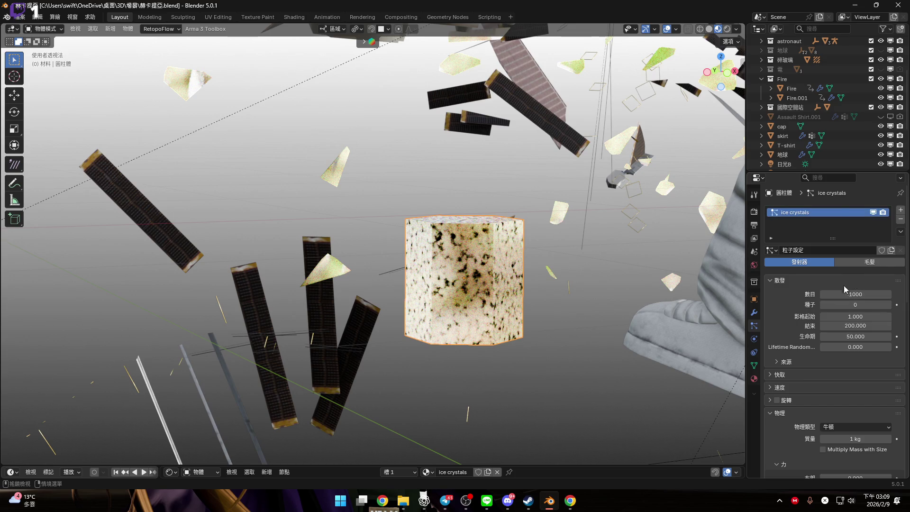
scroll(838, 314, "down", 5)
scroll(830, 342, "down", 8)
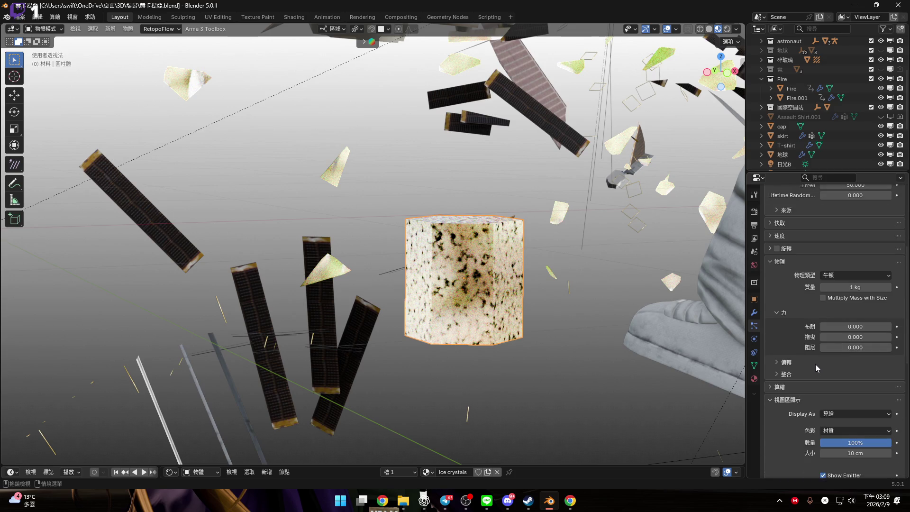
scroll(798, 394, "up", 5)
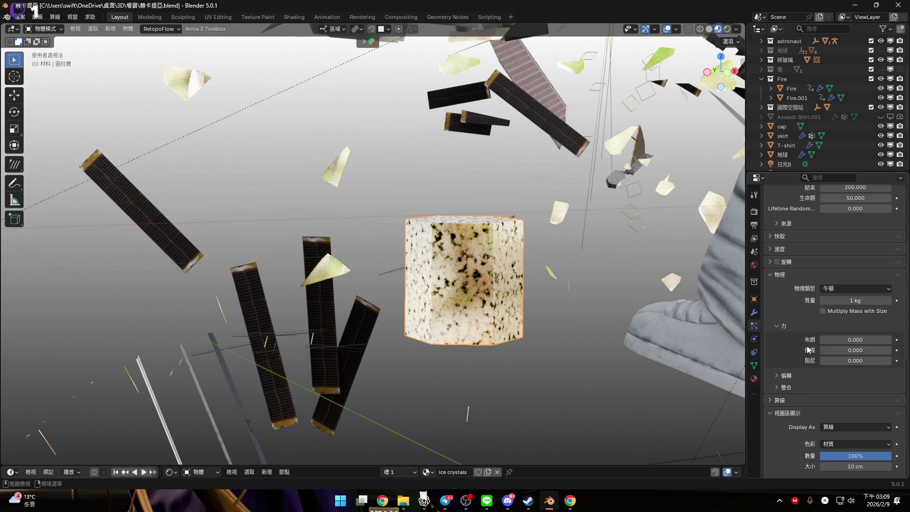
scroll(806, 350, "up", 3)
left_click(802, 280)
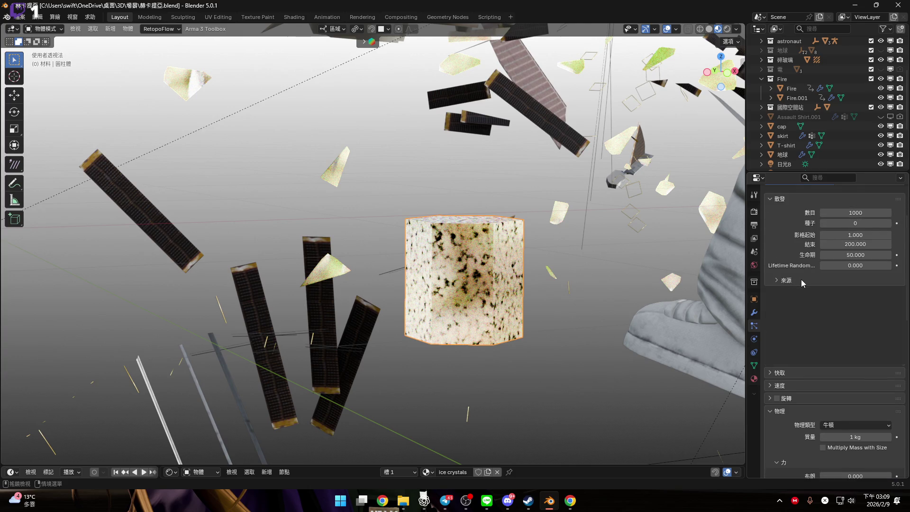
left_click(801, 280)
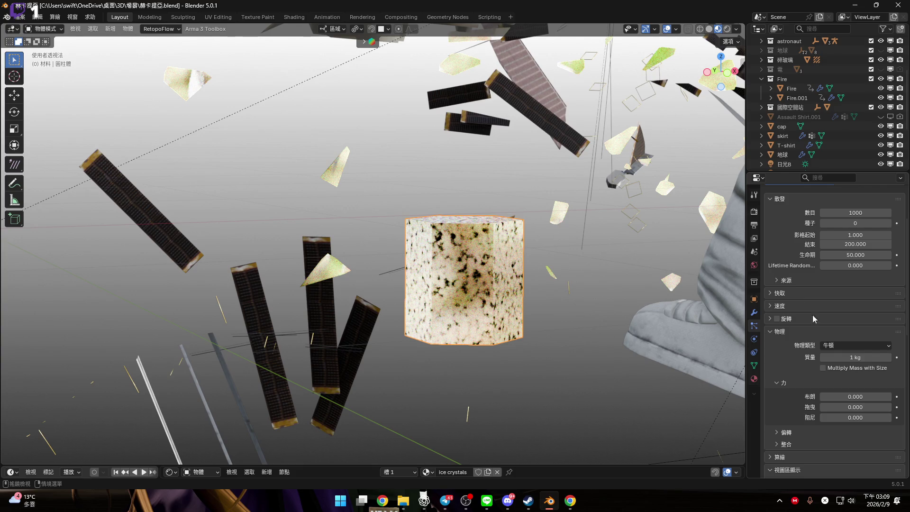
left_click(838, 346)
left_click(838, 346)
scroll(838, 346, "down", 2)
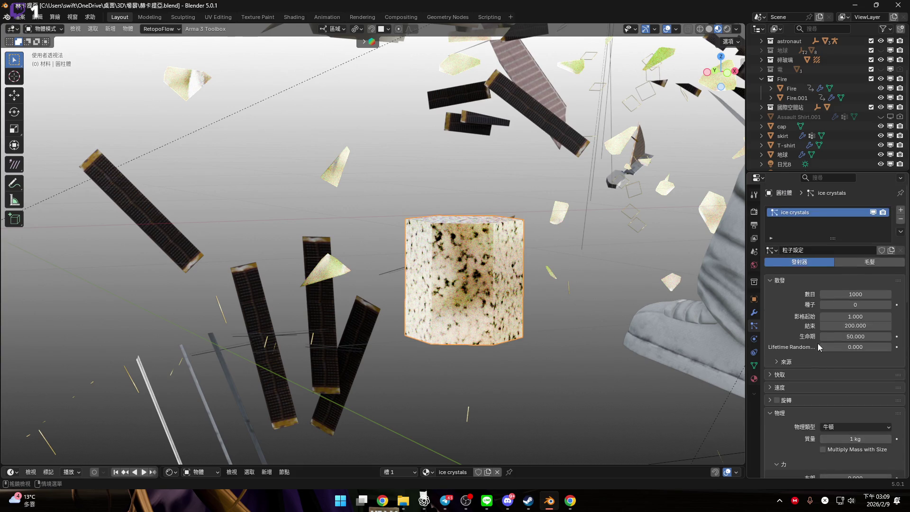
scroll(845, 348, "up", 2)
left_click(848, 352)
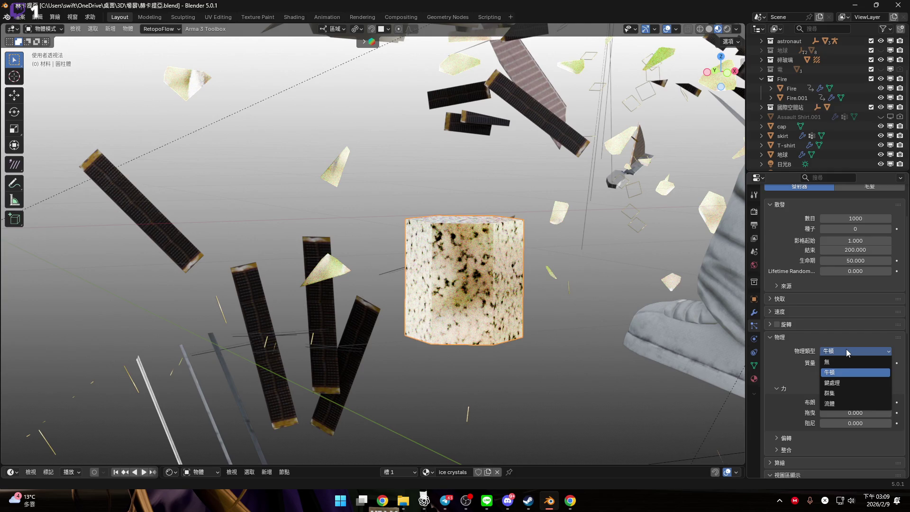
left_click(846, 349)
scroll(844, 349, "down", 4)
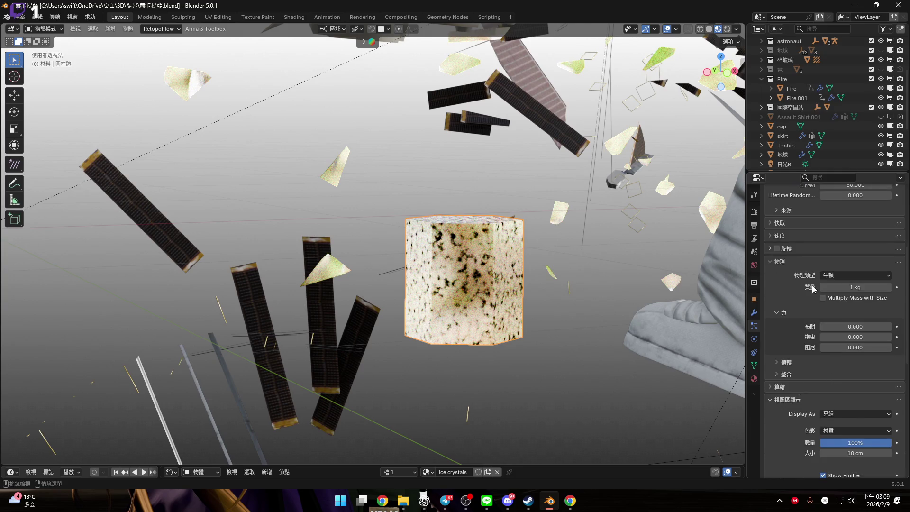
scroll(801, 235, "down", 4)
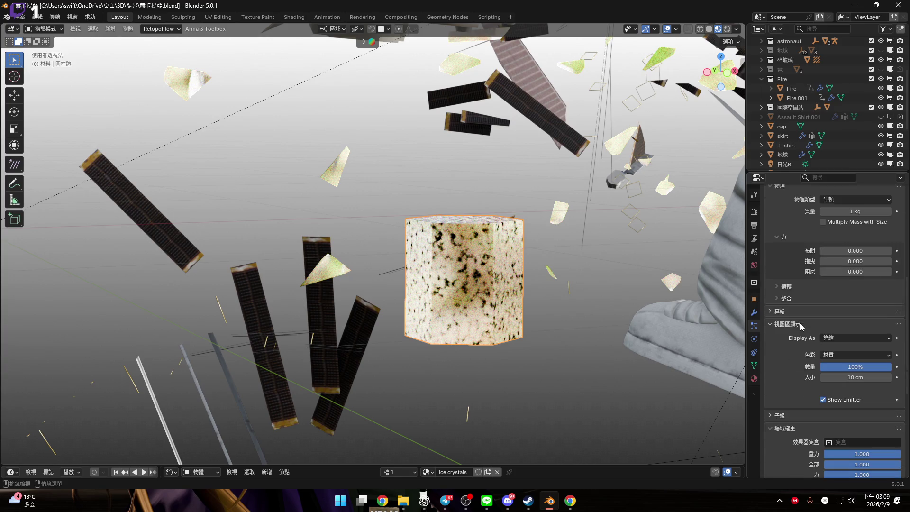
scroll(806, 339, "down", 3)
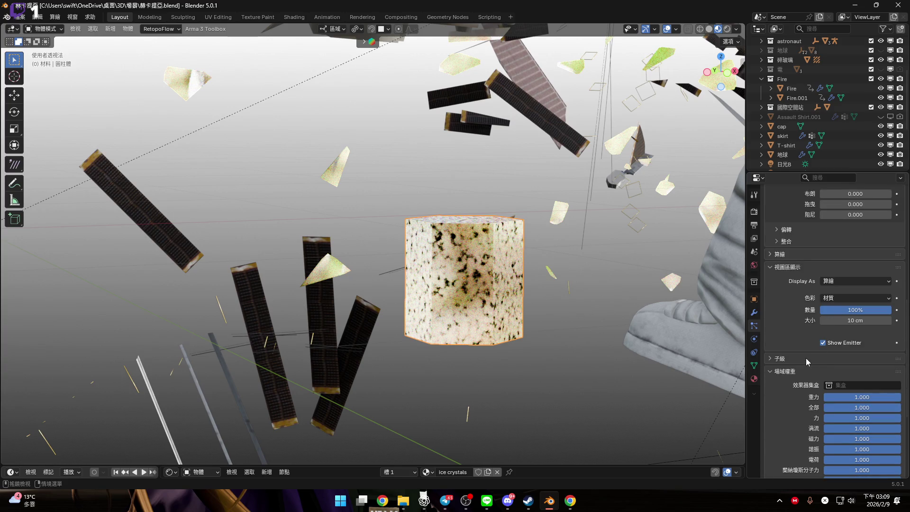
scroll(808, 362, "down", 7)
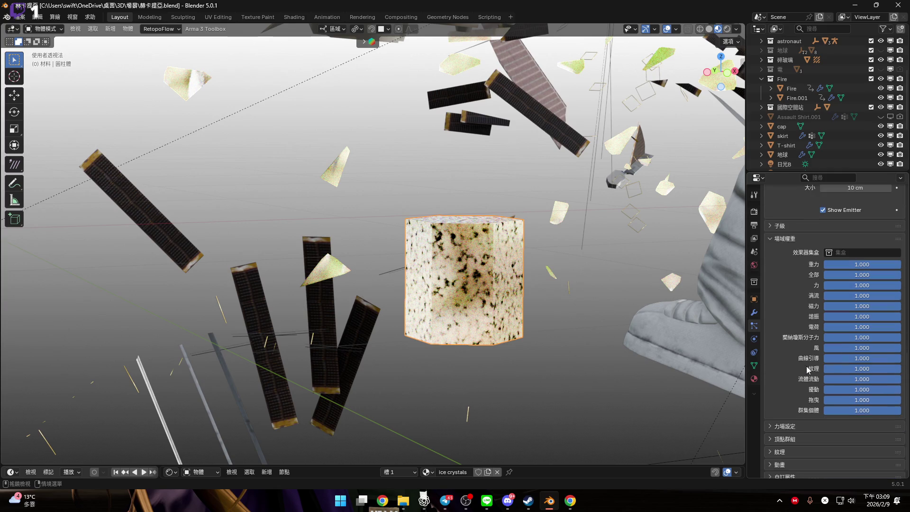
scroll(810, 421, "up", 15)
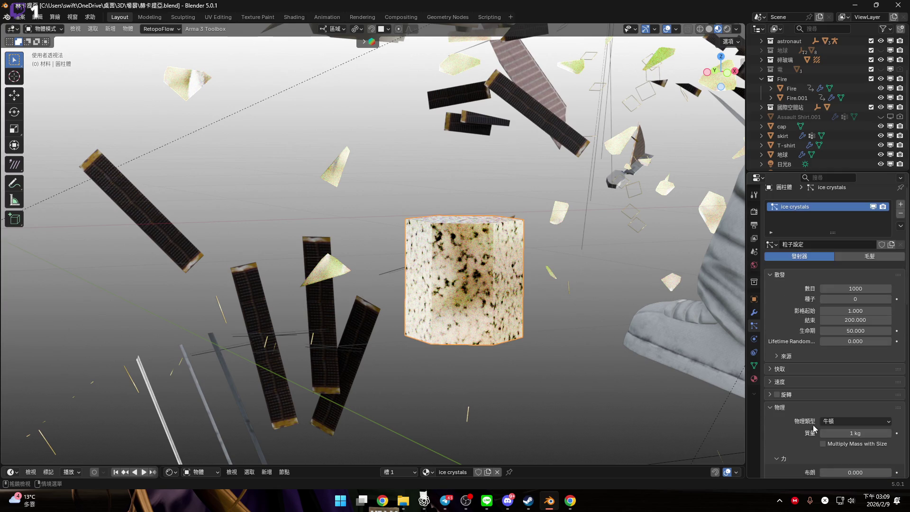
scroll(804, 426, "up", 1)
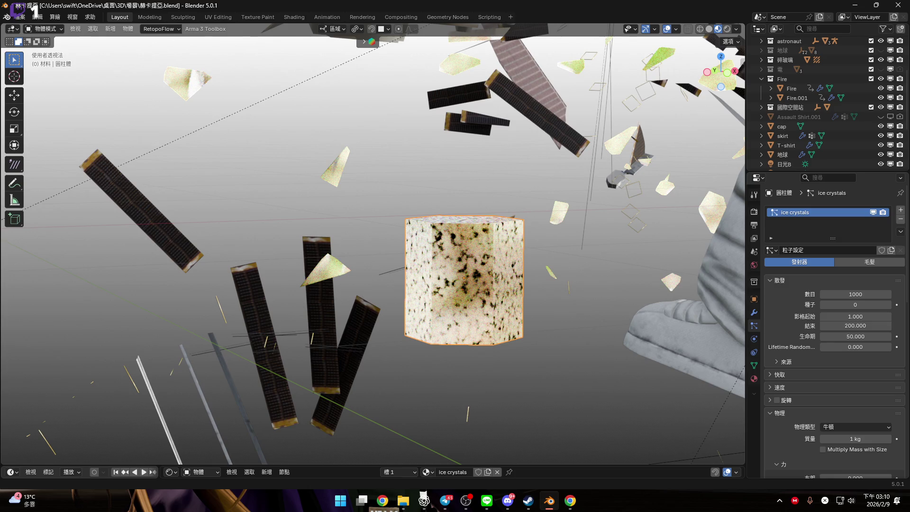
scroll(803, 305, "down", 6)
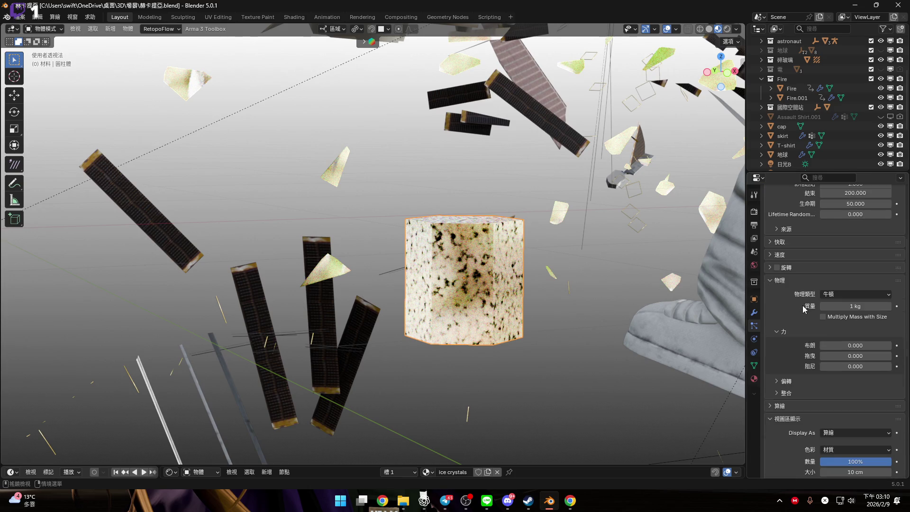
scroll(819, 349, "down", 1)
left_click(802, 374)
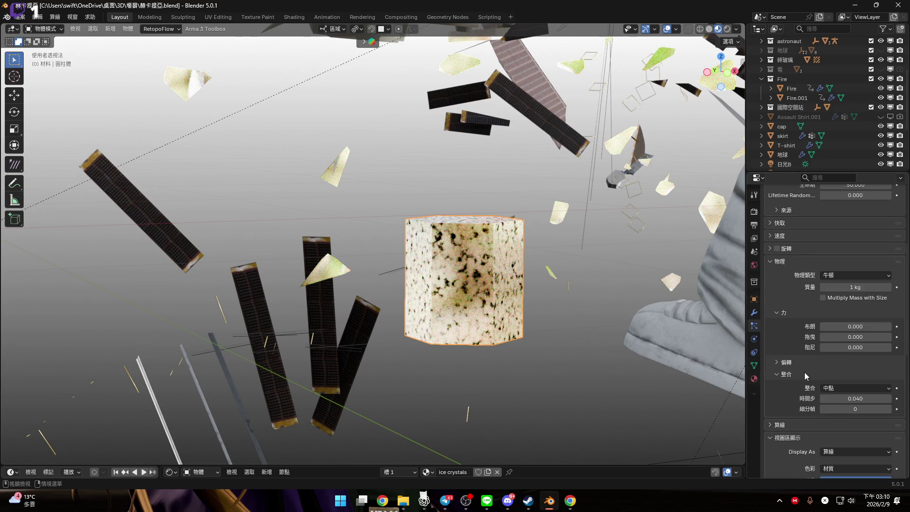
left_click(804, 374)
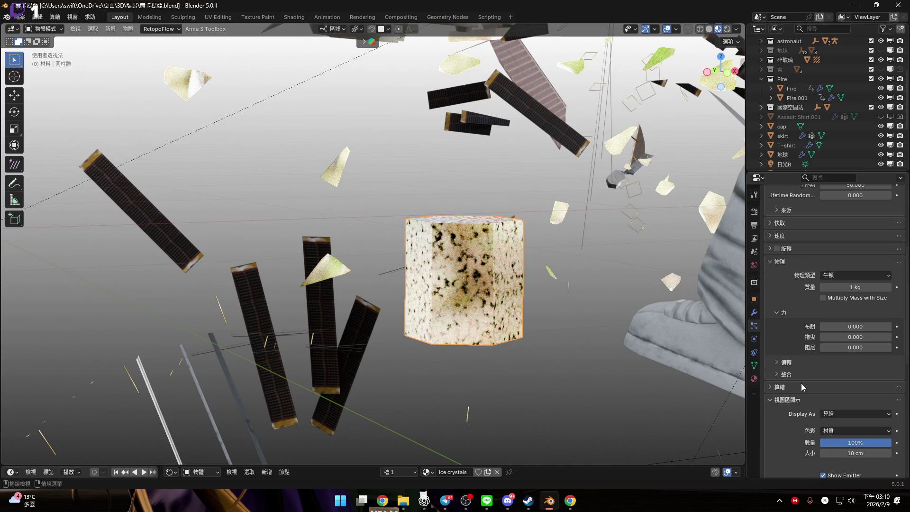
left_click(803, 387)
scroll(801, 387, "down", 4)
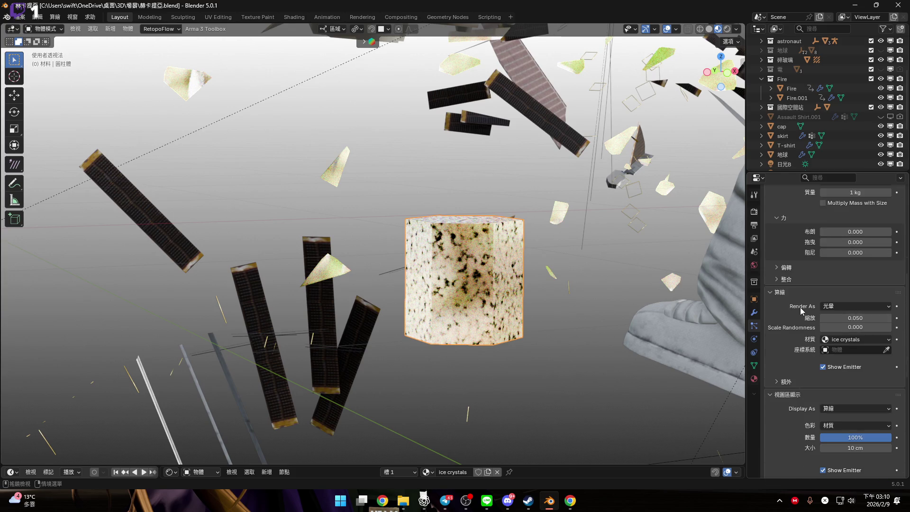
scroll(842, 351, "down", 2)
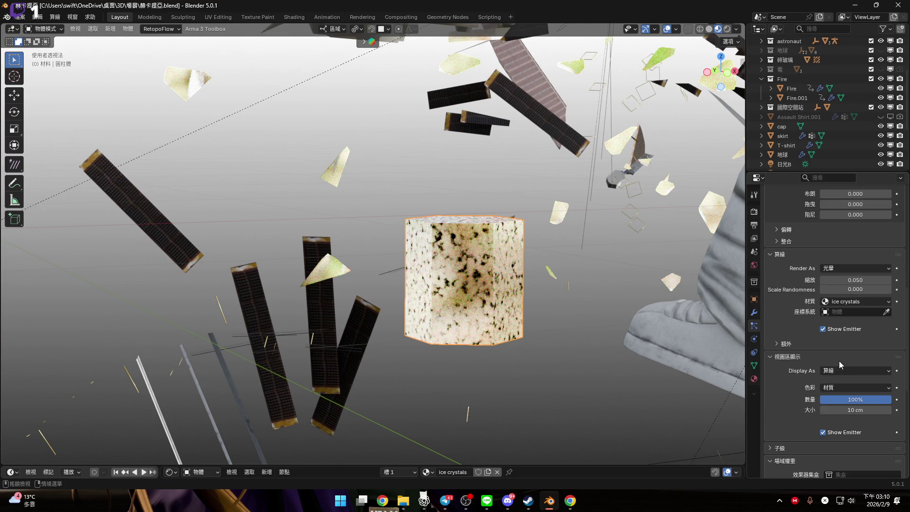
scroll(808, 349, "up", 10)
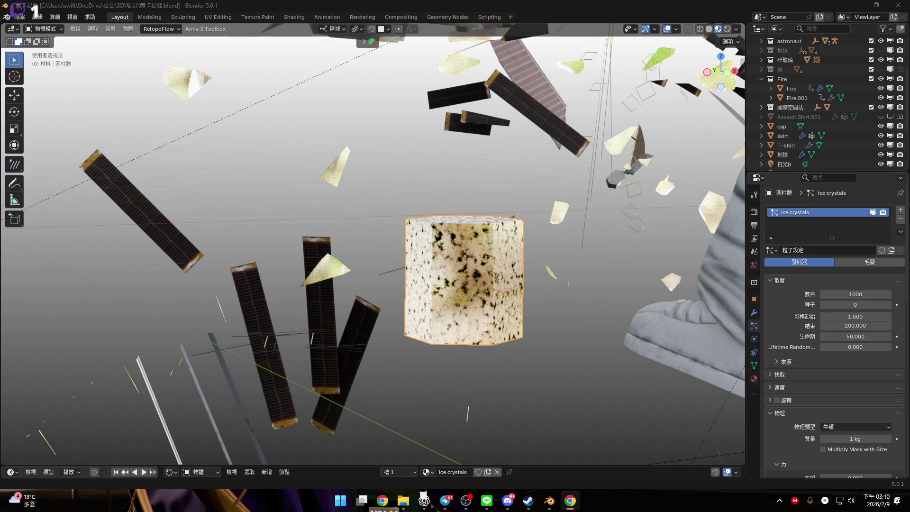
scroll(827, 279, "down", 1)
Under the particle Source settings, try Emit From Volume, then revert to Faces
scroll(825, 277, "up", 1)
left_click(798, 361)
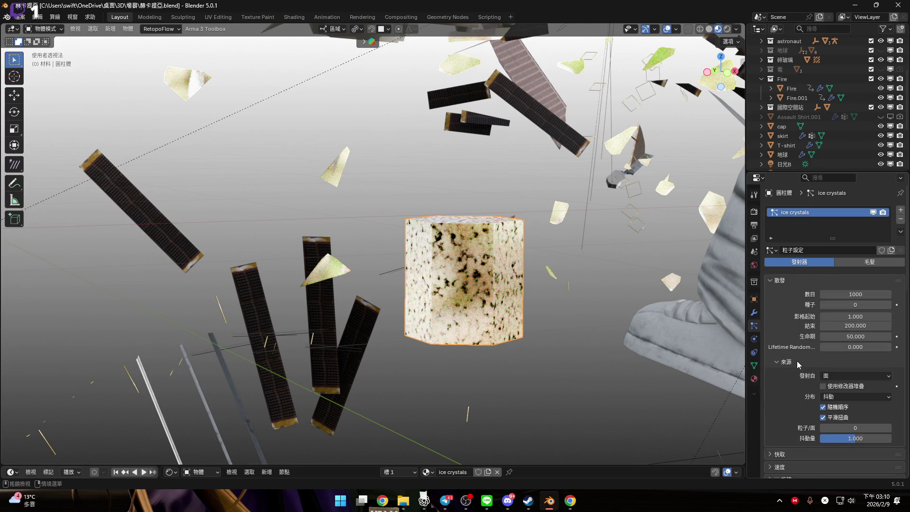
left_click(853, 374)
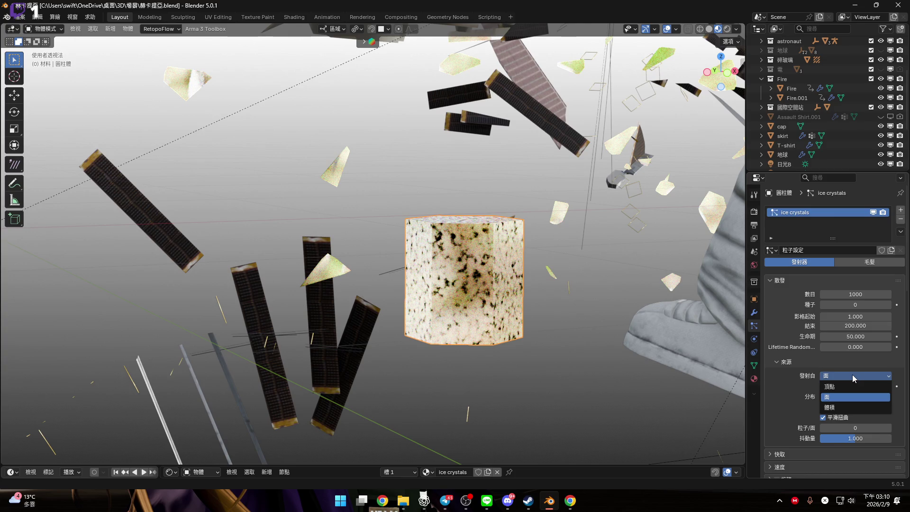
left_click(853, 374)
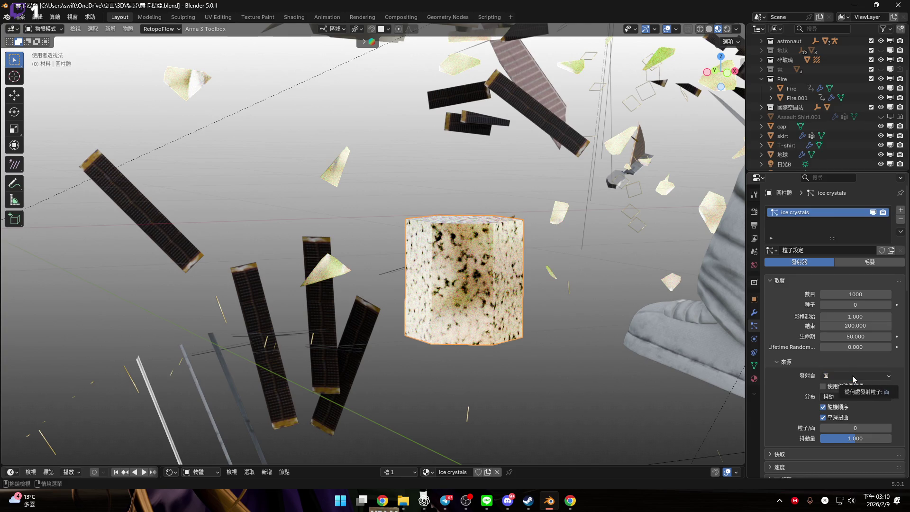
left_click(852, 376)
left_click(855, 406)
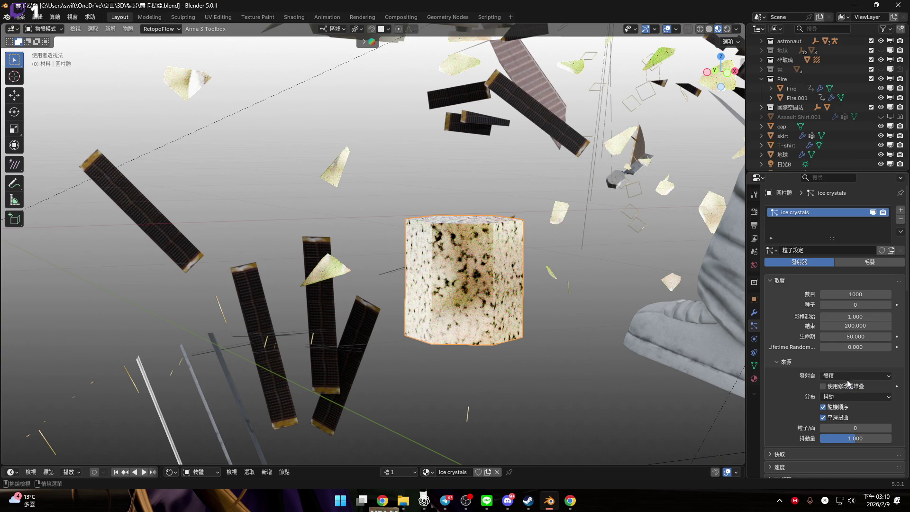
left_click(850, 377)
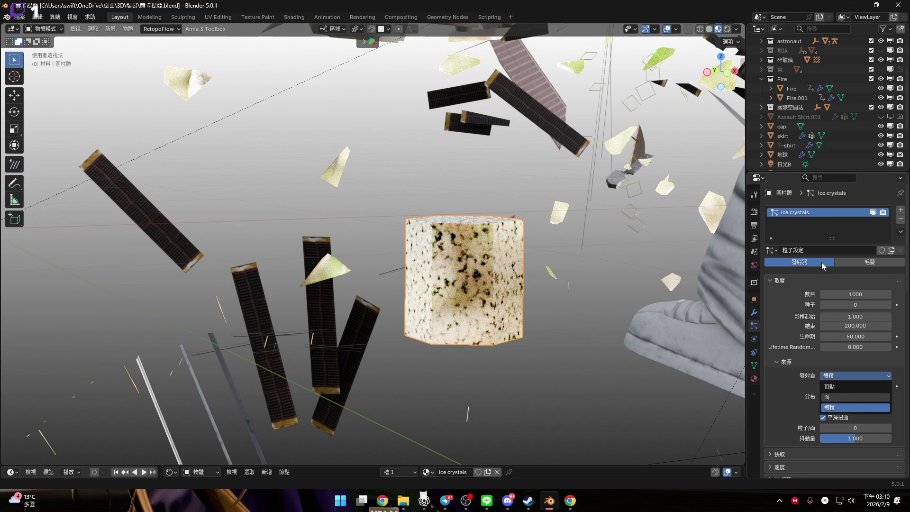
key("Up")
key("Return")
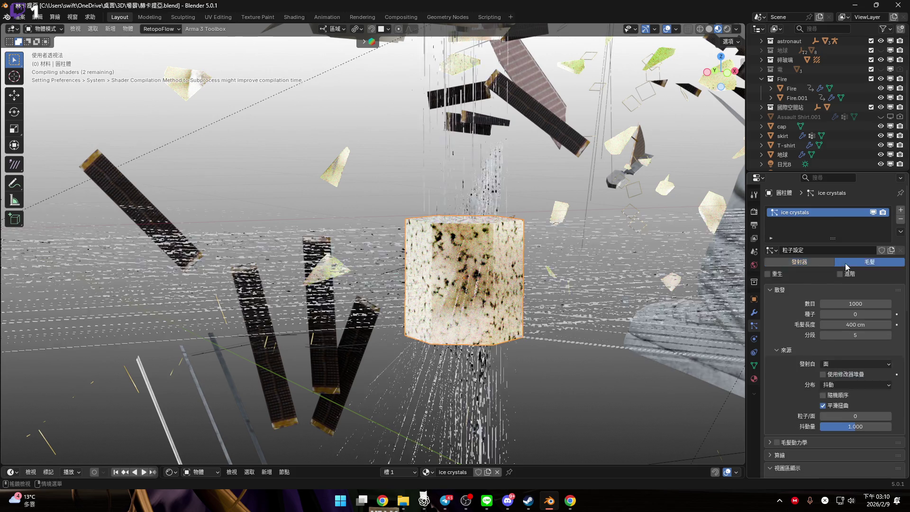
scroll(846, 263, "down", 1)
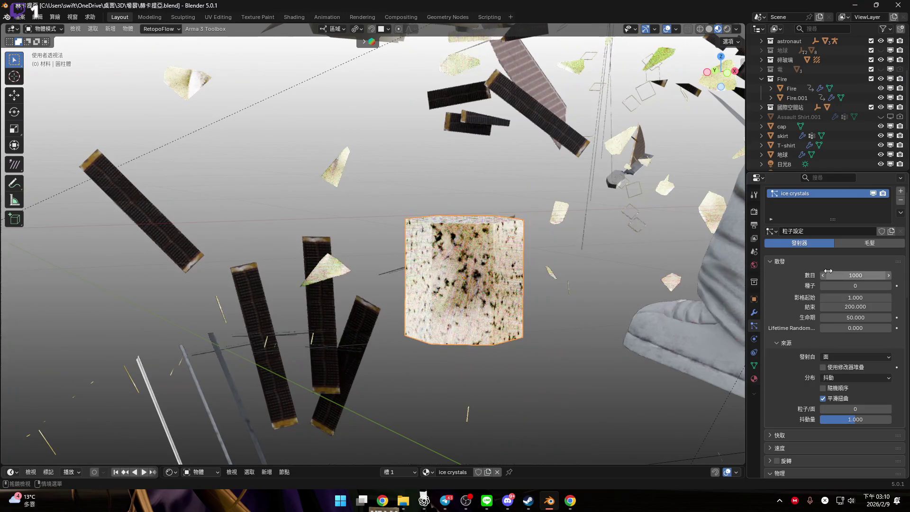
scroll(817, 244, "down", 4)
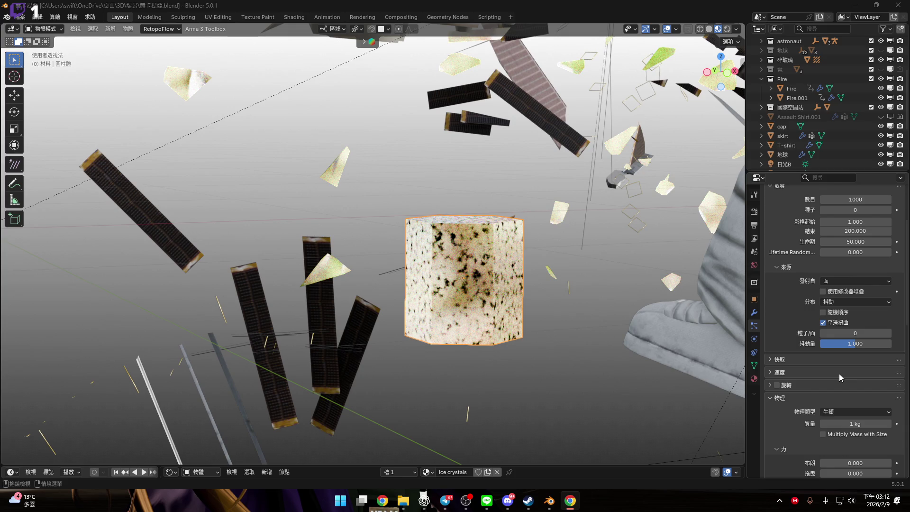
scroll(839, 374, "up", 5)
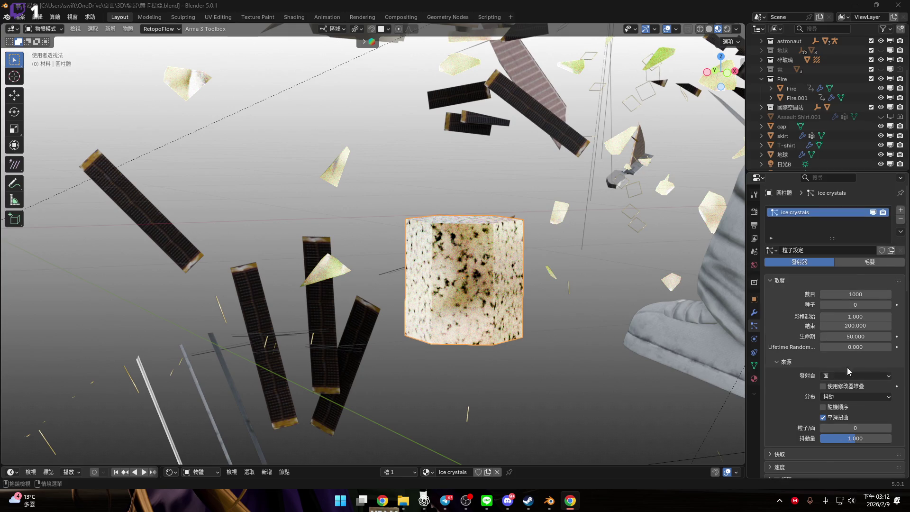
Remove the ice crystals particle system and move the cylinder into a new ICE collection
left_click(901, 222)
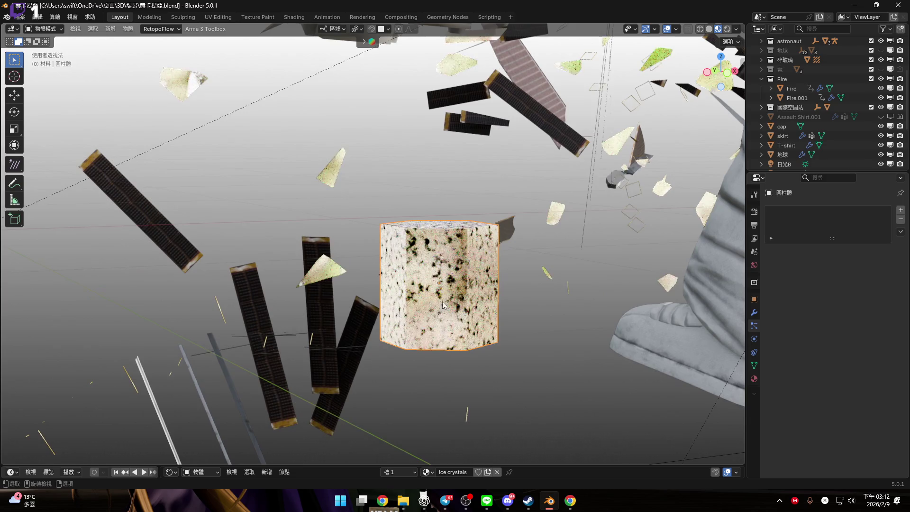
key("m")
left_click(432, 285)
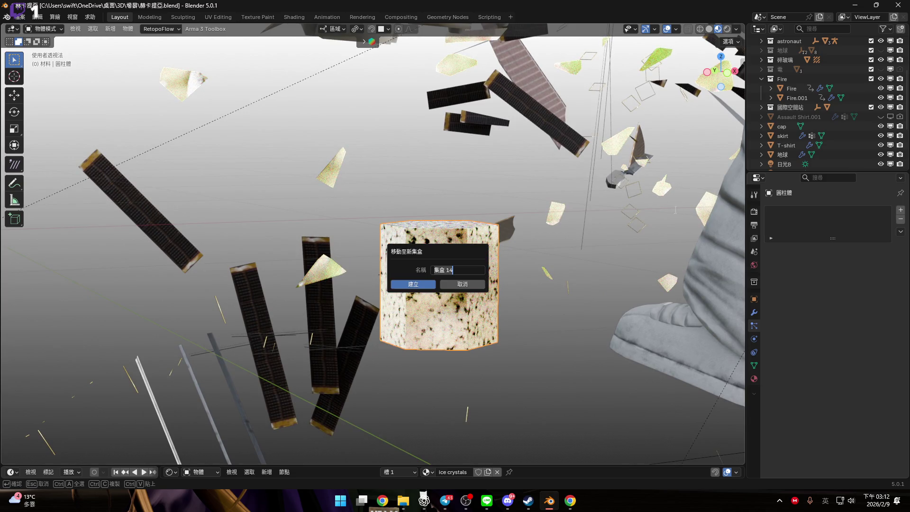
type("ICE")
key("Return")
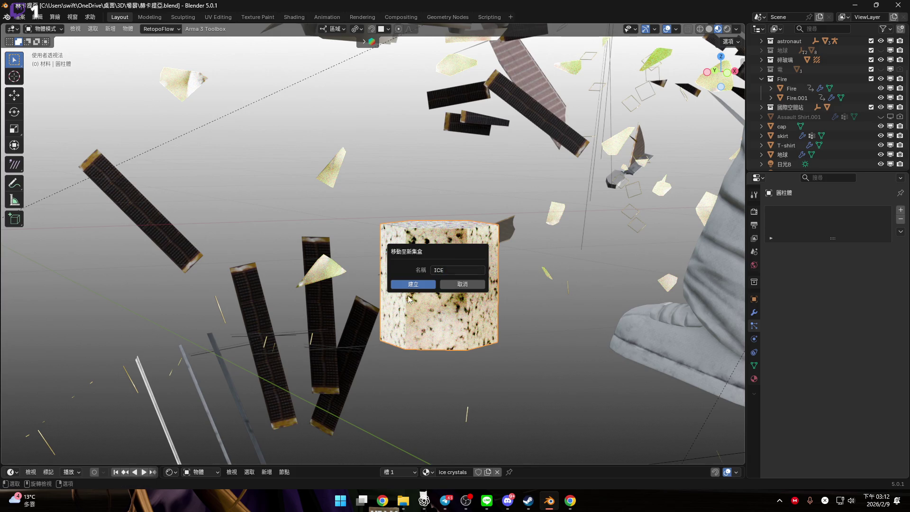
key("Return")
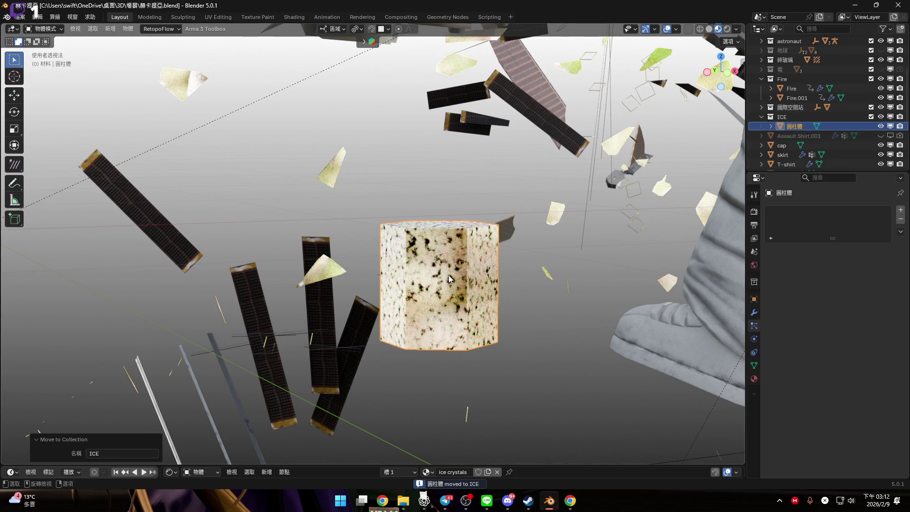
Rename the cylinder object 'ice crystals' in the Outliner
left_click(455, 472)
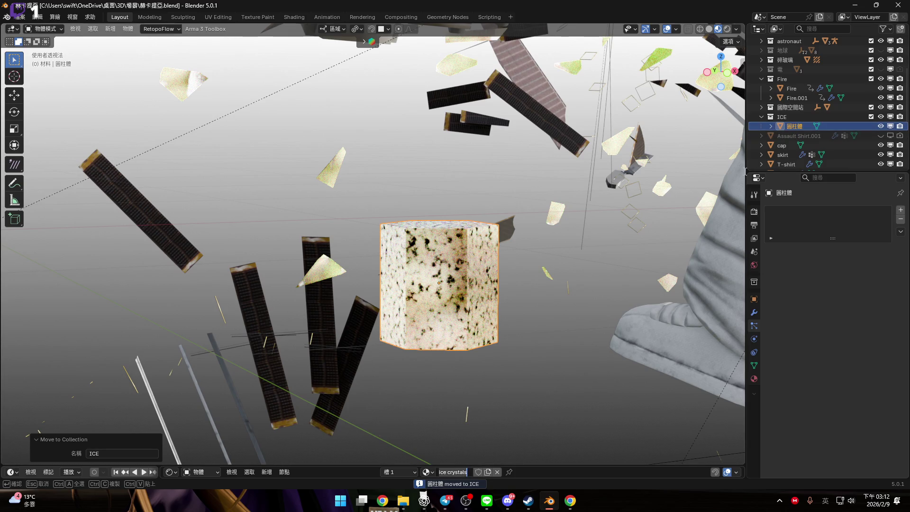
left_click(794, 116)
double_click(801, 127)
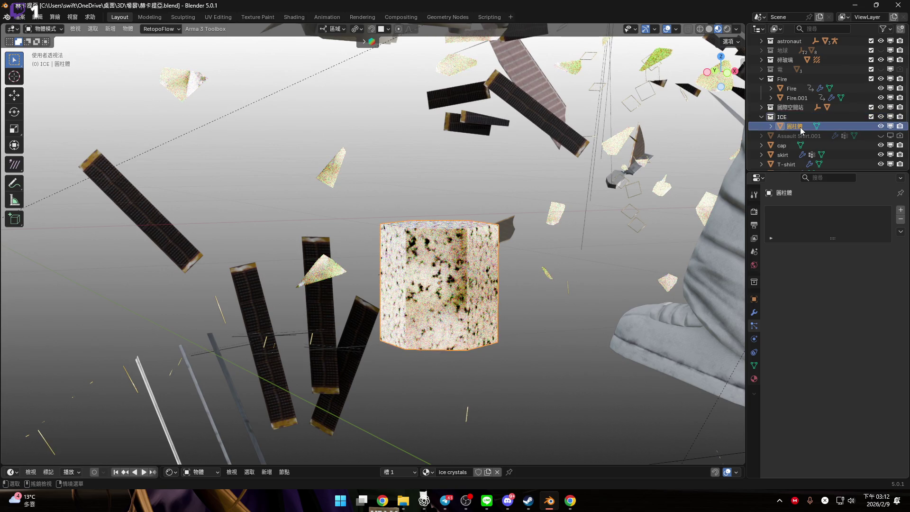
scroll(800, 127, "down", 2)
type("ice crystals")
key("Return")
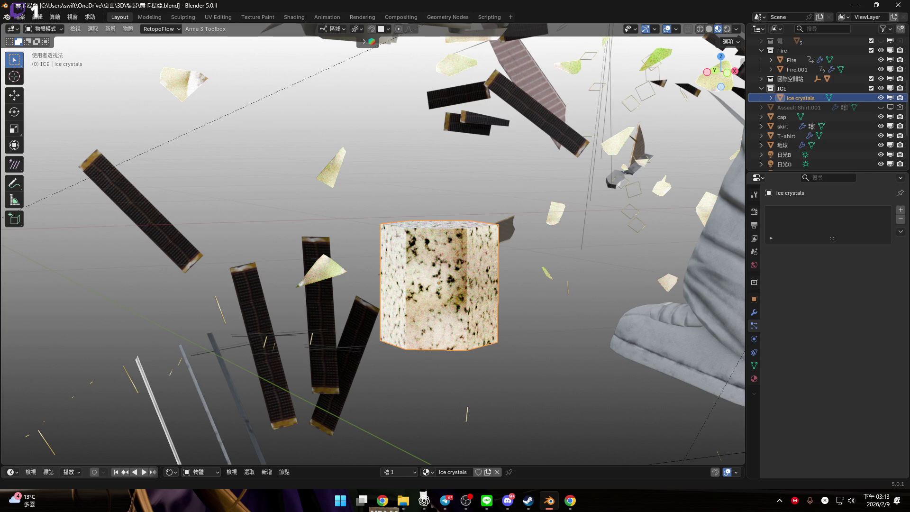
Zoom out to a wide view and hide the reflection plane box 反射平面.001
scroll(558, 197, "down", 5)
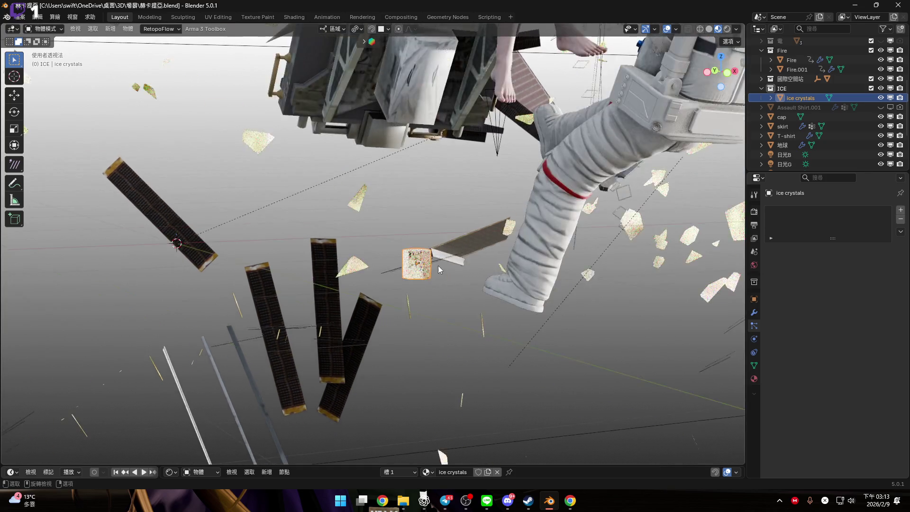
scroll(422, 278, "down", 6)
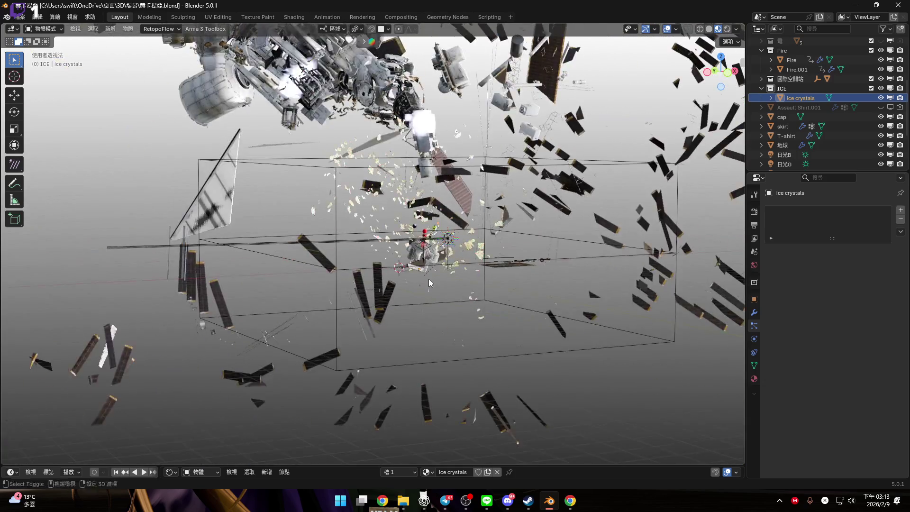
scroll(429, 279, "up", 4)
mouse_move(420, 294)
middle_mouse_down("shift")
mouse_move(407, 300)
mouse_move(389, 241)
mouse_move(409, 284)
middle_mouse_up("shift")
scroll(408, 283, "down", 4)
left_click(423, 270)
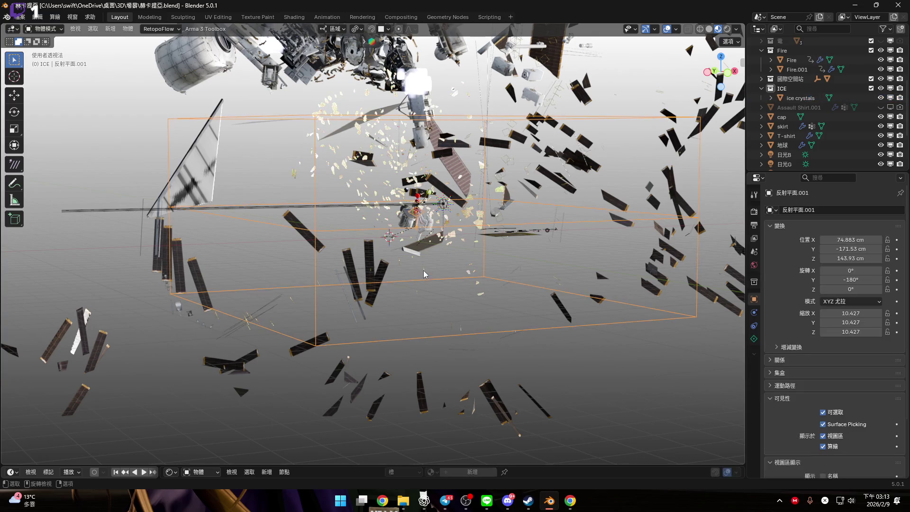
key("h")
Snap the ice crystals cylinder to the 3D cursor with Selection to Cursor
scroll(401, 244, "up", 5)
scroll(431, 252, "down", 5)
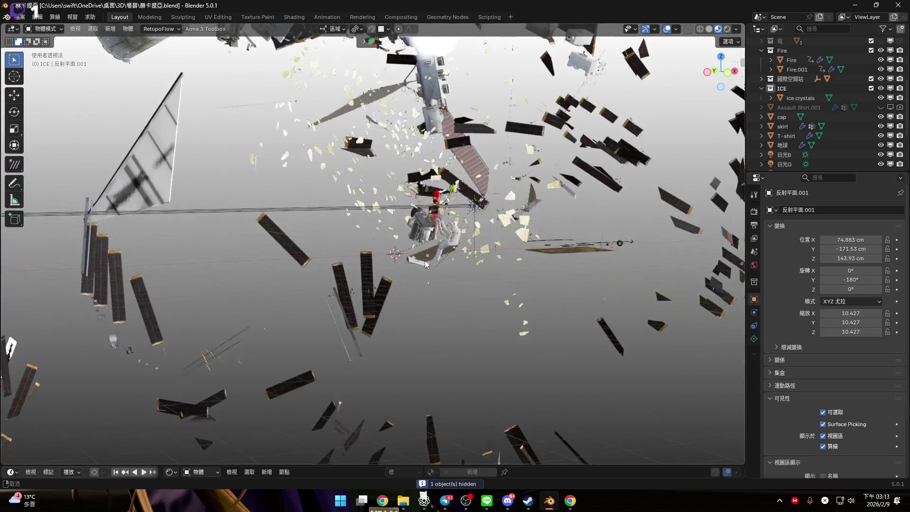
scroll(423, 264, "up", 4)
scroll(423, 264, "up", 2)
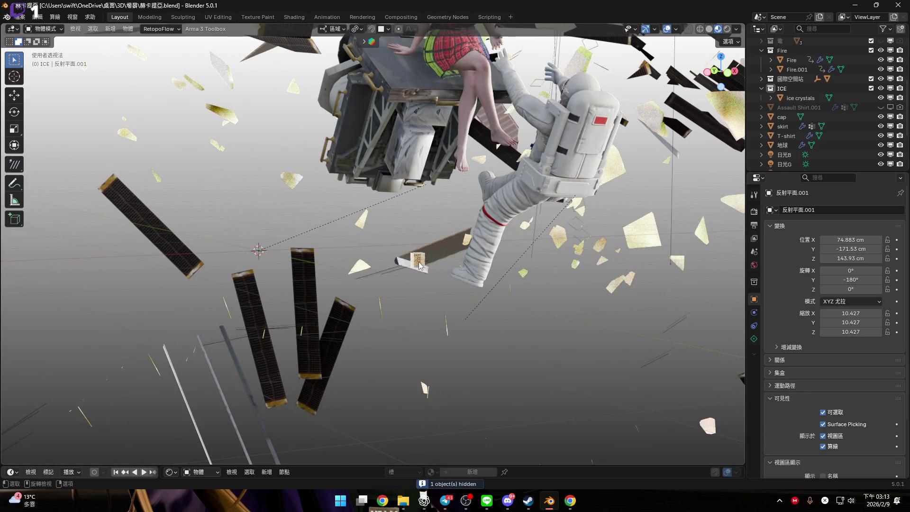
left_click(420, 263)
scroll(421, 262, "up", 3)
scroll(429, 273, "down", 5)
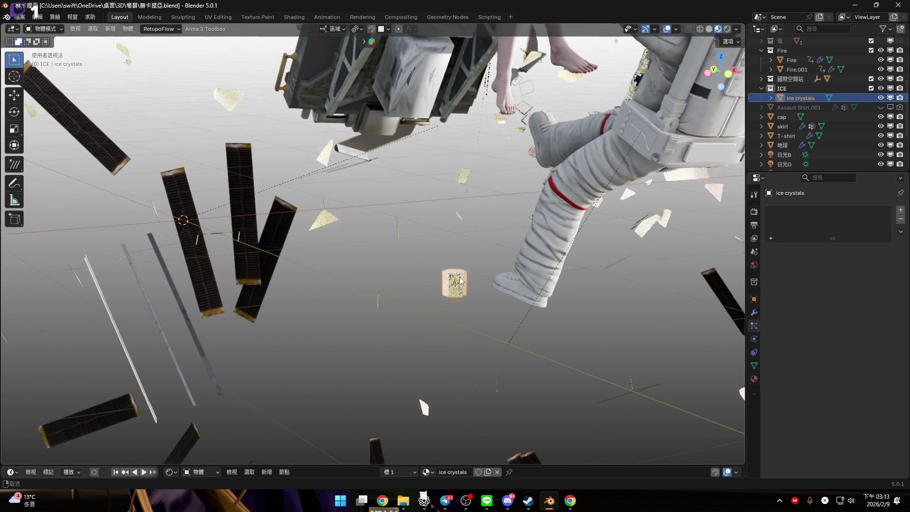
right_click(459, 277)
mouse_move(453, 360)
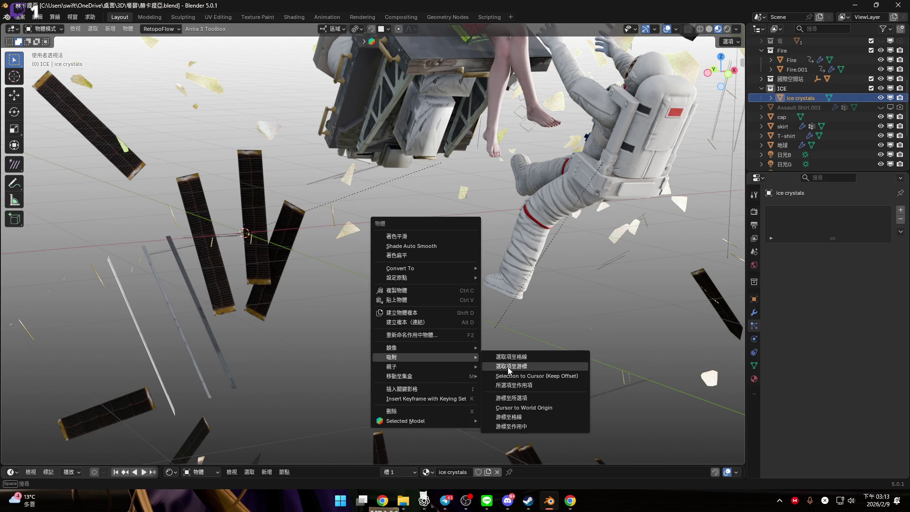
key("Return")
Bring up the Shift+A Add menu and show its Mesh options
scroll(336, 255, "up", 2)
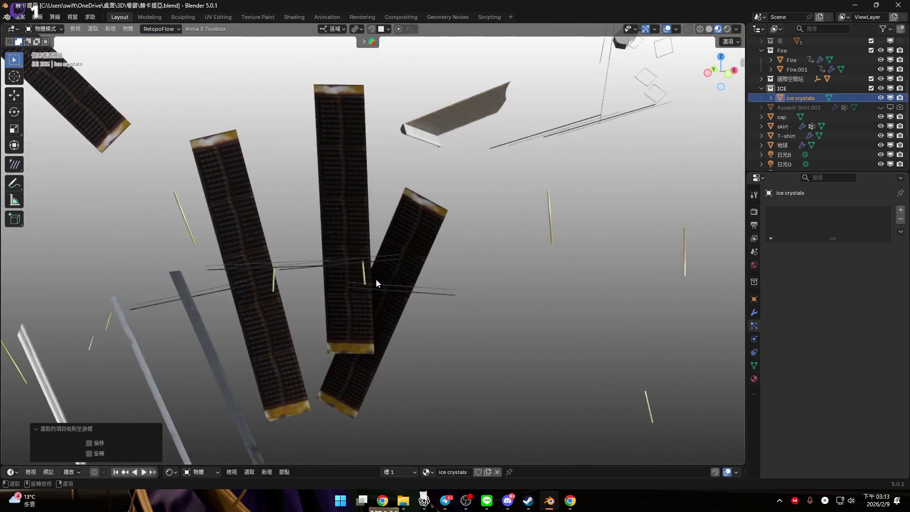
scroll(376, 279, "down", 4)
scroll(389, 274, "up", 1)
scroll(366, 272, "up", 5)
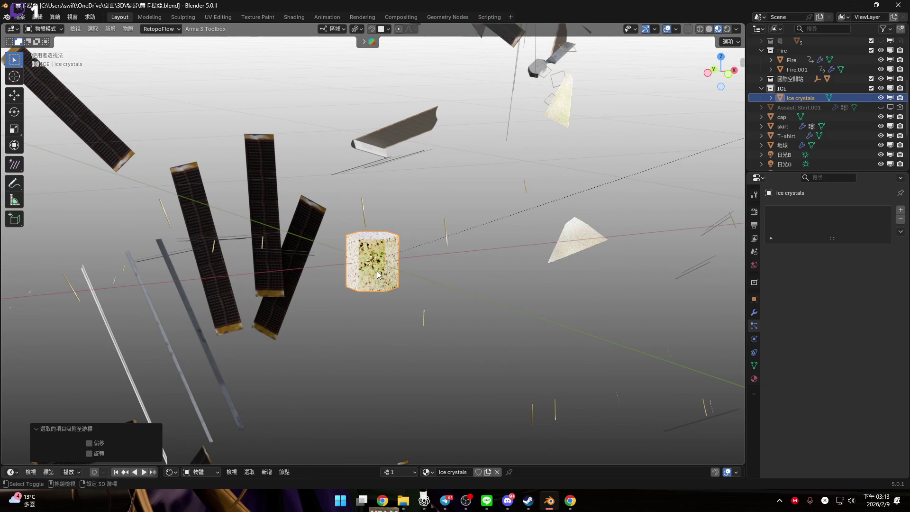
key("shift+a")
mouse_move(374, 287)
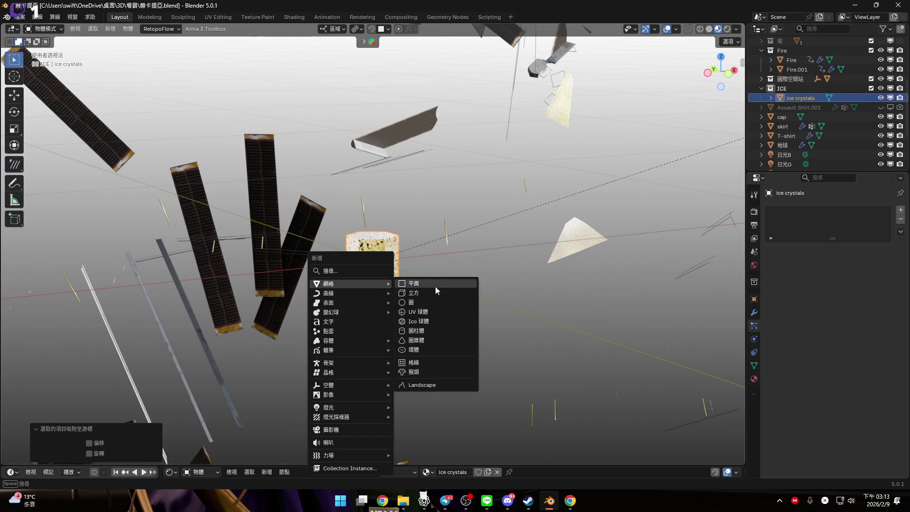